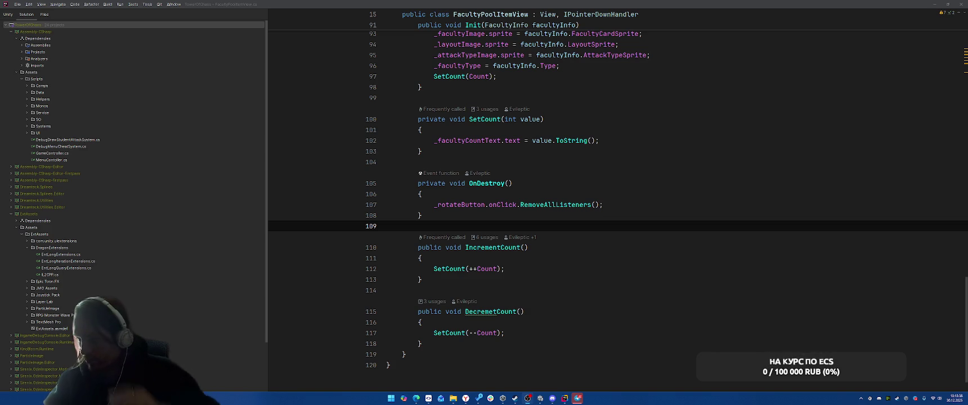
Find the single usage of RotateLayout, which is in the Awake method.
{"action": "left_click", "coordinate": [888, 400]}
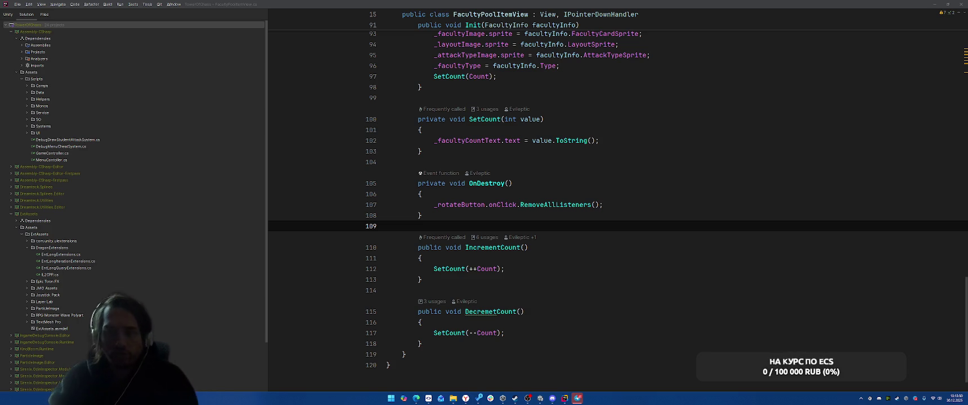
{"action": "scroll", "coordinate": [680, 206], "scroll_direction": "up", "scroll_amount": 8}
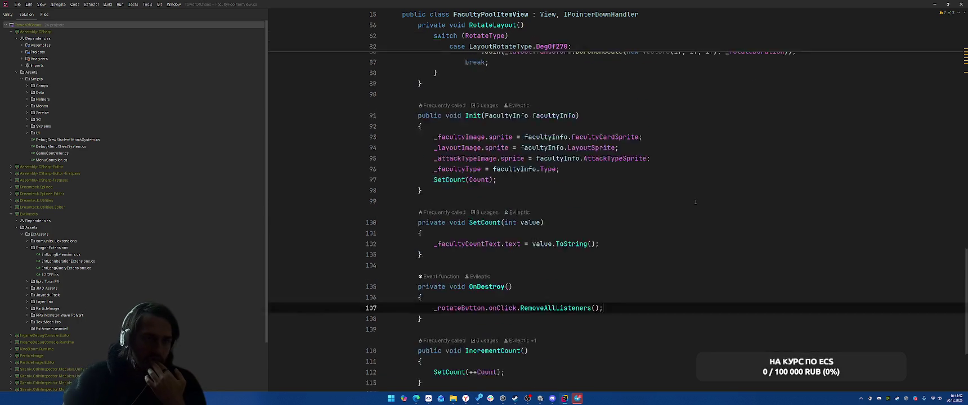
{"action": "scroll", "coordinate": [715, 201], "scroll_direction": "up", "scroll_amount": 8}
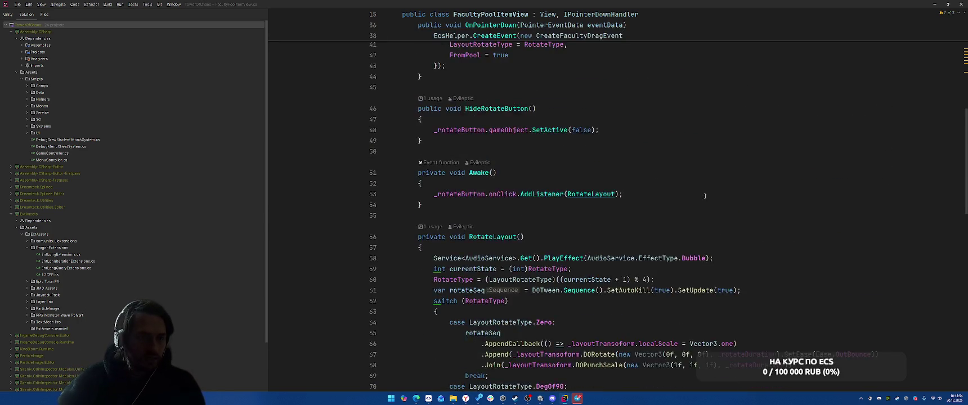
{"action": "right_click", "coordinate": [508, 141]}
{"action": "left_click", "coordinate": [530, 185]}
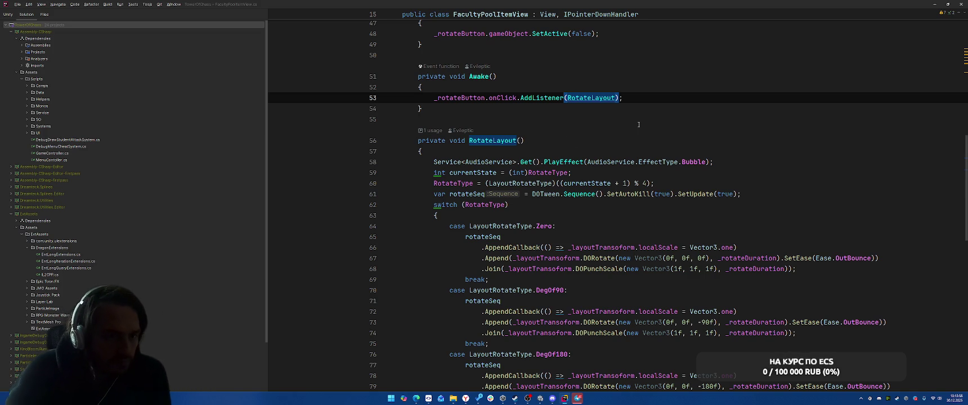
Go from the Init method to the FacultyInfo class declaration.
{"action": "scroll", "coordinate": [639, 131], "scroll_direction": "down", "scroll_amount": 1}
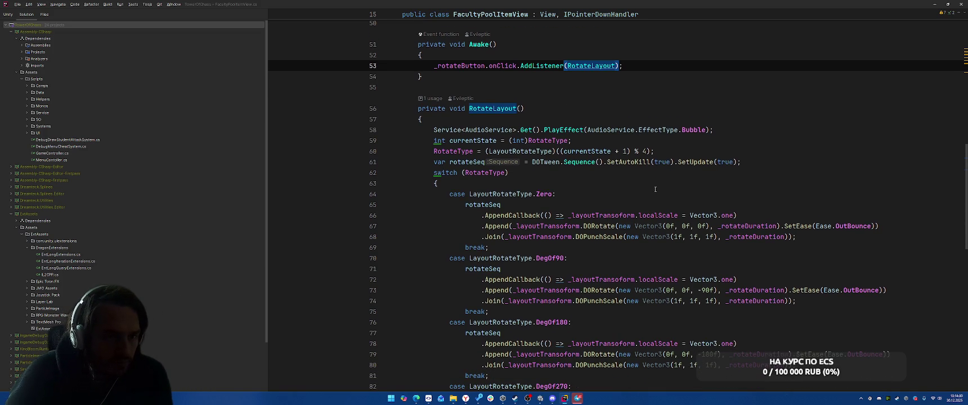
{"action": "scroll", "coordinate": [659, 197], "scroll_direction": "down", "scroll_amount": 10}
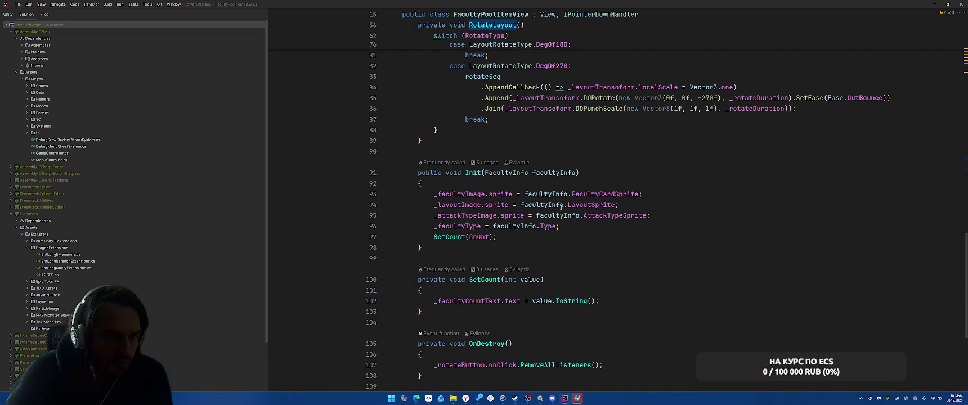
{"action": "left_click", "coordinate": [507, 172], "text": "ctrl"}
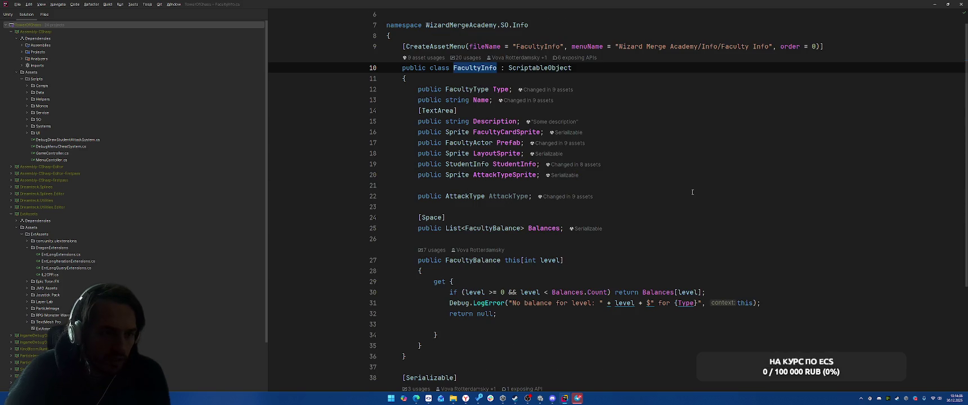
Review FacultyInfo's fields and FacultyBalance usages, then navigate back to FacultyPoolItemView line 91.
{"action": "left_click", "coordinate": [709, 186]}
{"action": "scroll", "coordinate": [709, 190], "scroll_direction": "down", "scroll_amount": 5}
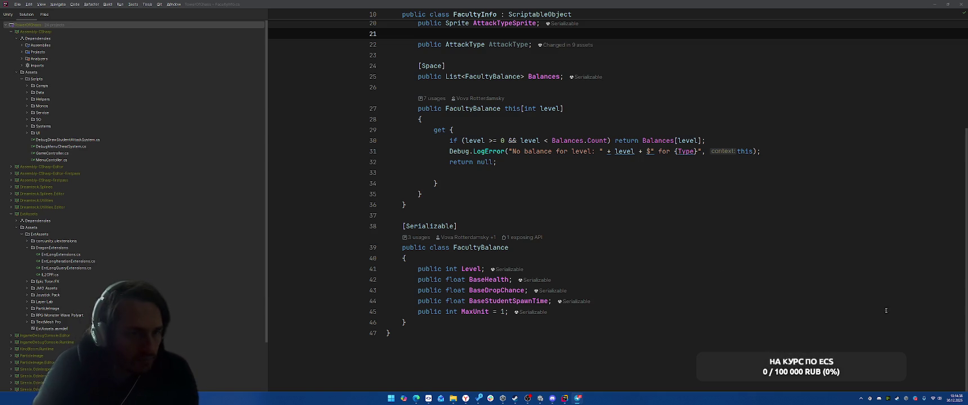
{"action": "left_click", "coordinate": [697, 248]}
{"action": "scroll", "coordinate": [697, 223], "scroll_direction": "up", "scroll_amount": 5}
{"action": "left_click", "coordinate": [721, 195]}
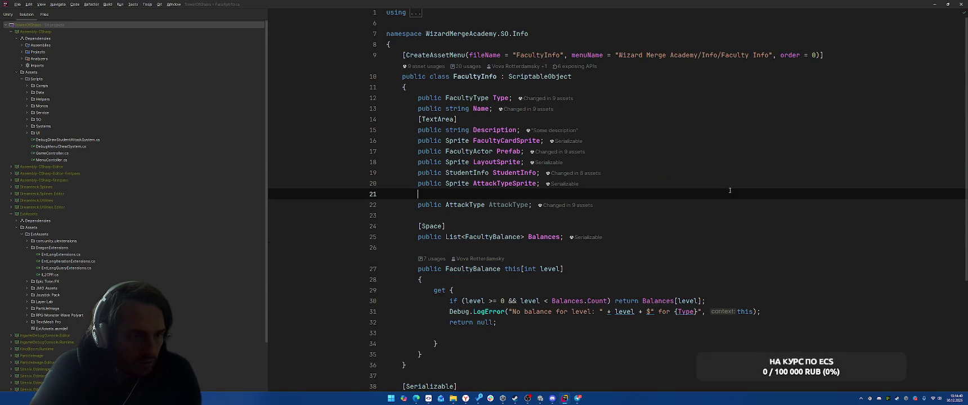
{"action": "left_click", "coordinate": [746, 162]}
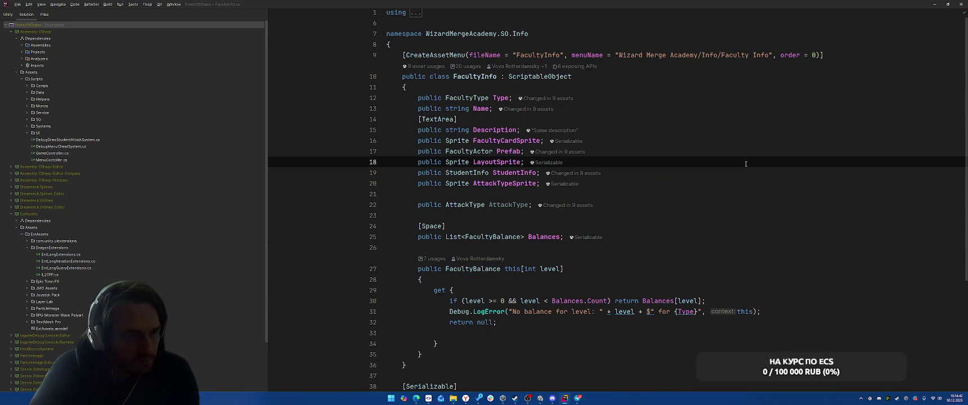
{"action": "key", "text": "ctrl+minus"}
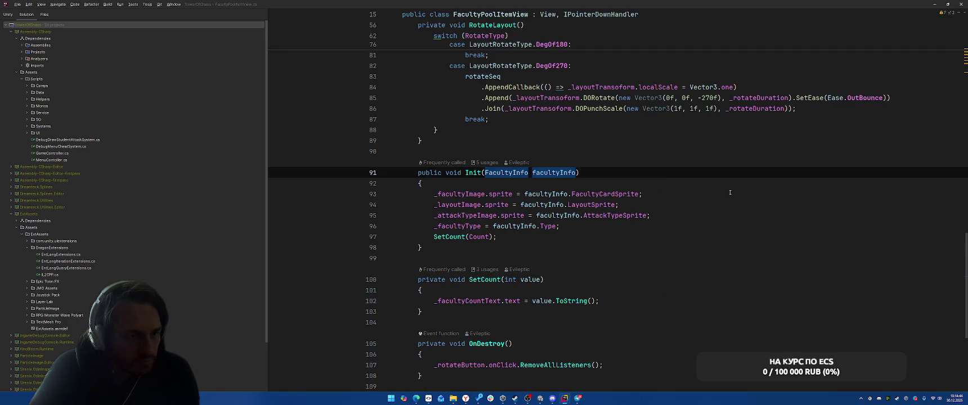
Return to FacultyPoolItemView's Init and review the switch on RotateType.
{"action": "key", "text": "F12"}
{"action": "key", "text": "F12"}
{"action": "key", "text": "Return"}
{"action": "scroll", "coordinate": [736, 218], "scroll_direction": "up", "scroll_amount": 2}
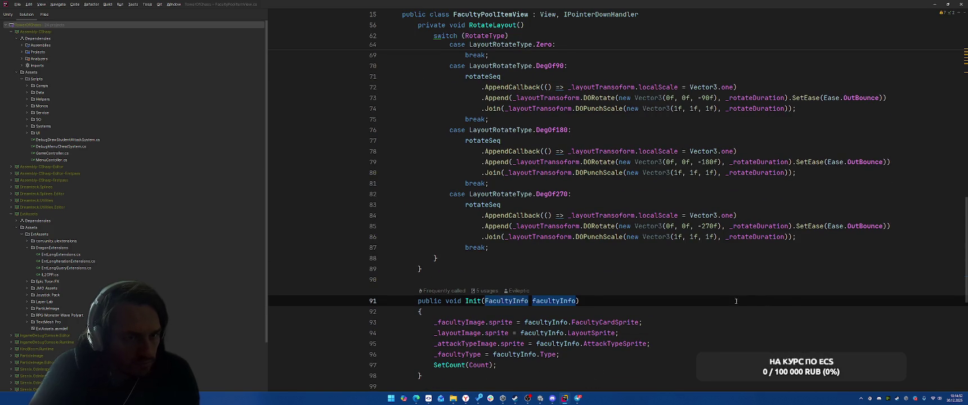
{"action": "scroll", "coordinate": [732, 311], "scroll_direction": "up", "scroll_amount": 1}
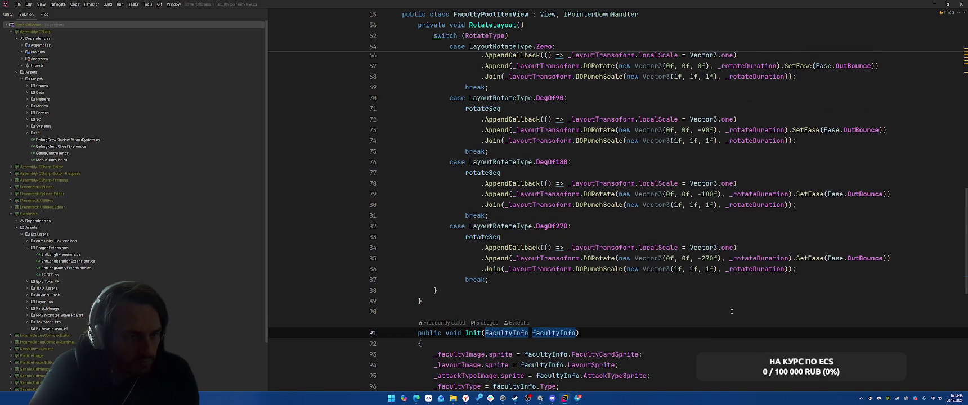
{"action": "scroll", "coordinate": [732, 312], "scroll_direction": "up", "scroll_amount": 5}
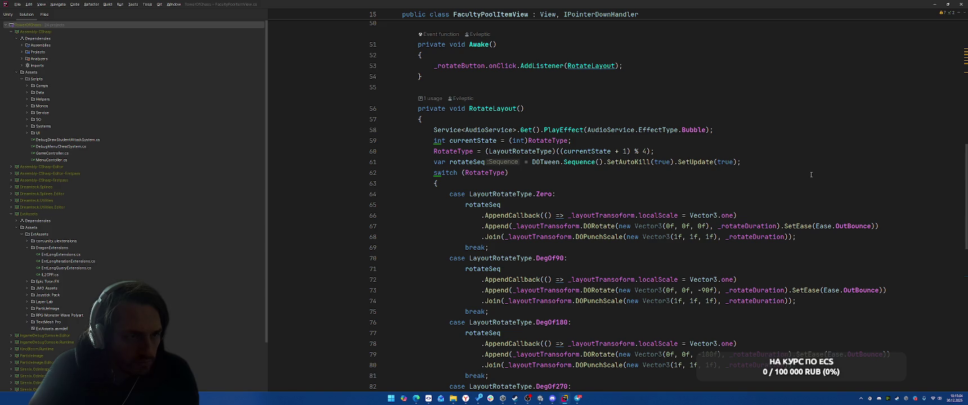
{"action": "scroll", "coordinate": [811, 174], "scroll_direction": "down", "scroll_amount": 2}
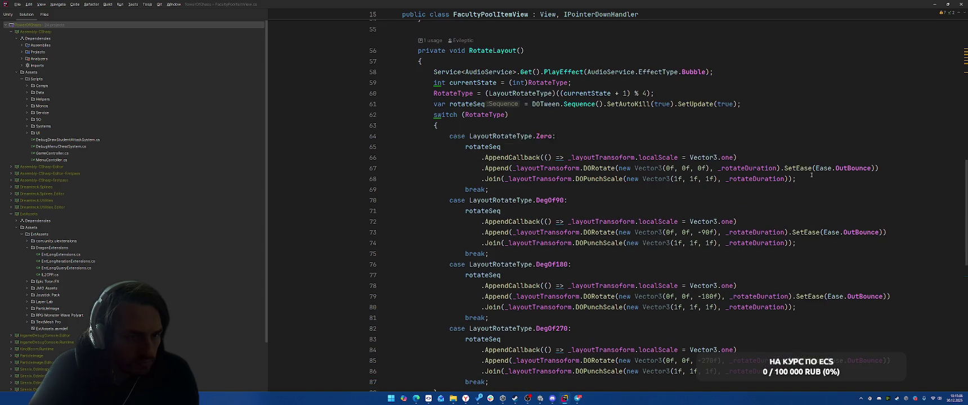
{"action": "scroll", "coordinate": [821, 172], "scroll_direction": "up", "scroll_amount": 1}
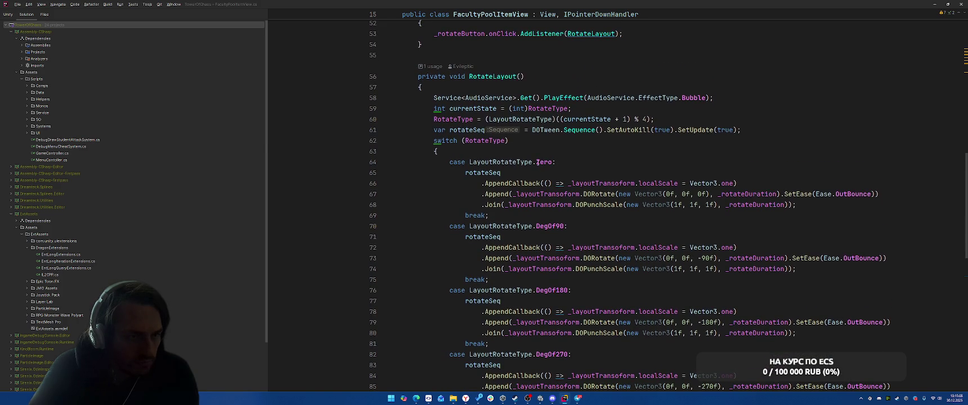
{"action": "left_click", "coordinate": [487, 141]}
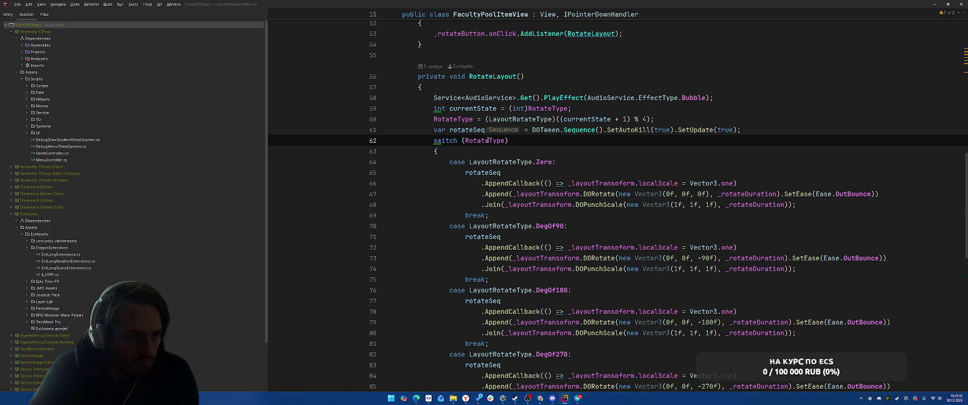
Find all usages of FacultyPoolItemView's Init method.
{"action": "scroll", "coordinate": [642, 179], "scroll_direction": "down", "scroll_amount": 8}
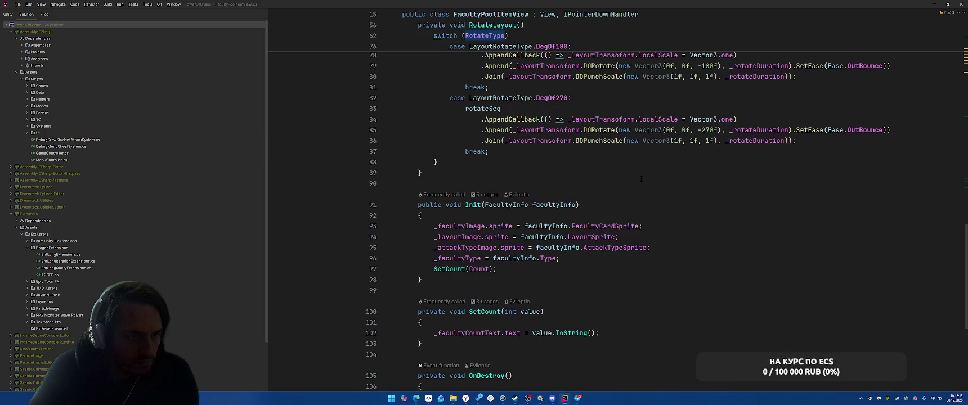
{"action": "scroll", "coordinate": [641, 179], "scroll_direction": "down", "scroll_amount": 6}
{"action": "scroll", "coordinate": [670, 207], "scroll_direction": "up", "scroll_amount": 5}
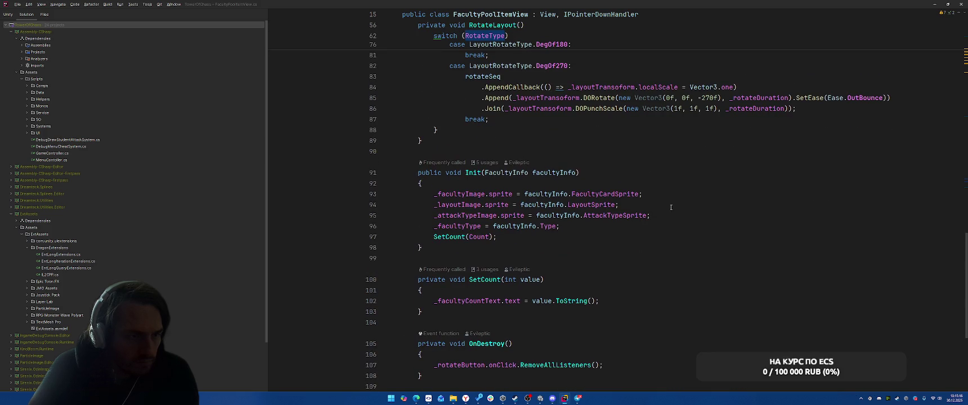
{"action": "right_click", "coordinate": [467, 174]}
{"action": "left_click", "coordinate": [521, 216]}
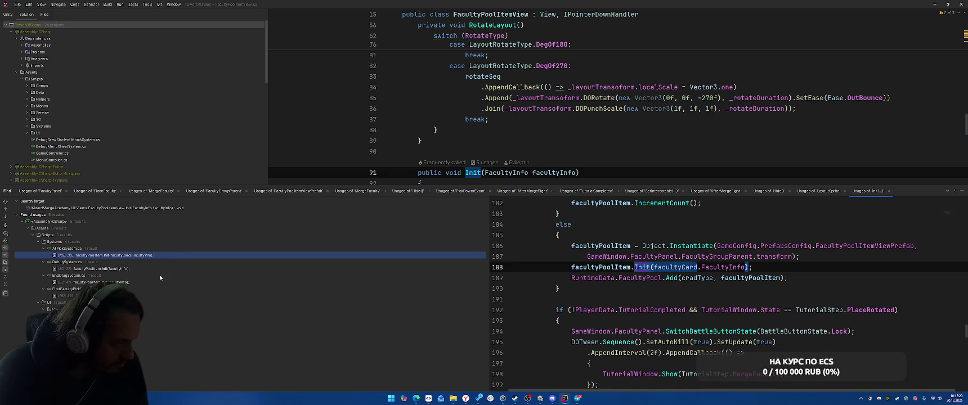
Open the AllPickSystem call to Init and go to the tutorial PlaceRotated branch, with the Find panel closed.
{"action": "double_click", "coordinate": [147, 256]}
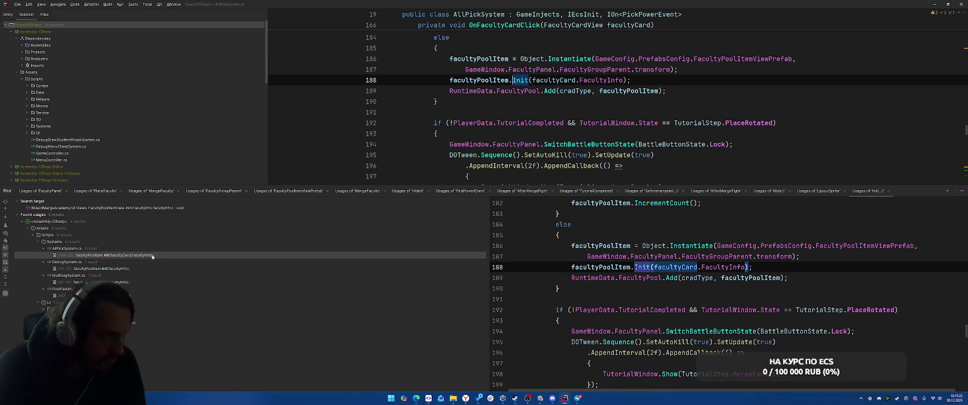
{"action": "scroll", "coordinate": [676, 140], "scroll_direction": "up", "scroll_amount": 6}
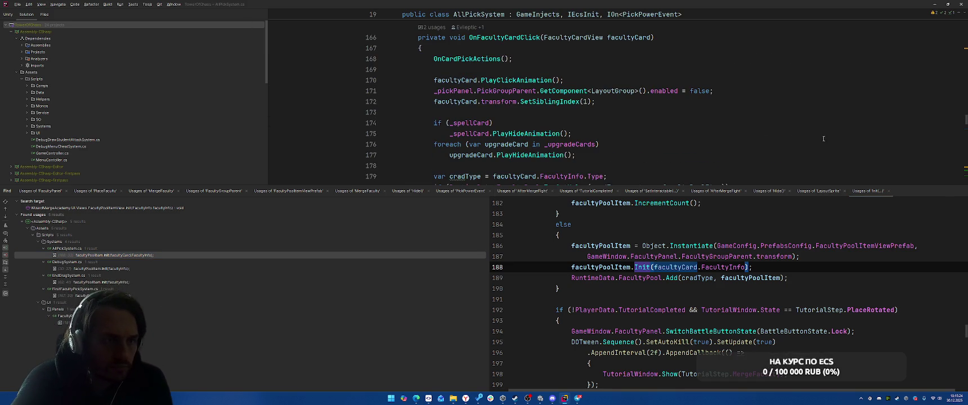
{"action": "left_click", "coordinate": [956, 190]}
{"action": "scroll", "coordinate": [478, 294], "scroll_direction": "up", "scroll_amount": 2}
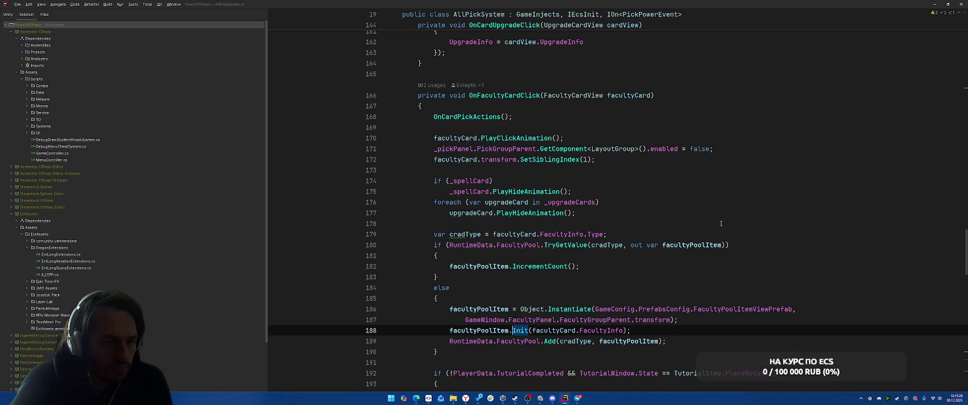
{"action": "scroll", "coordinate": [722, 221], "scroll_direction": "up", "scroll_amount": 18}
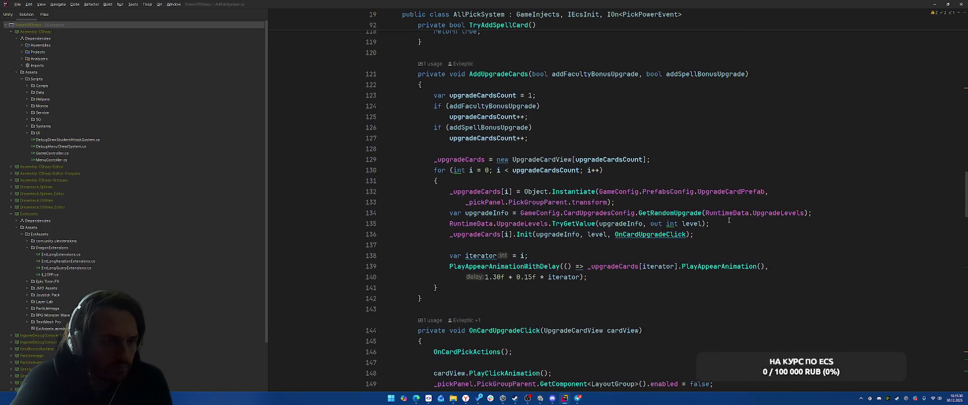
{"action": "scroll", "coordinate": [729, 220], "scroll_direction": "up", "scroll_amount": 8}
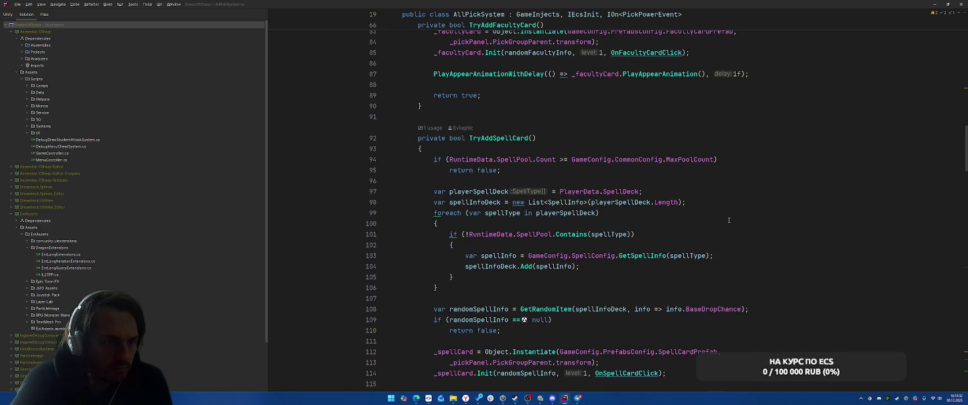
{"action": "scroll", "coordinate": [729, 220], "scroll_direction": "up", "scroll_amount": 14}
{"action": "scroll", "coordinate": [729, 220], "scroll_direction": "up", "scroll_amount": 6}
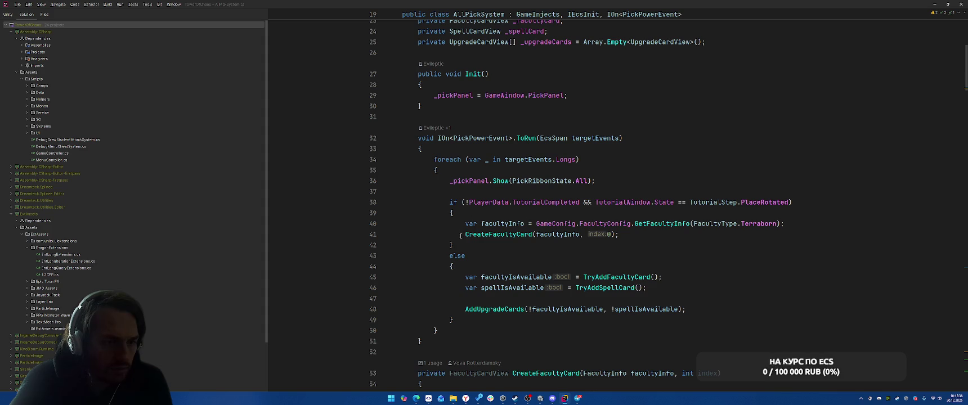
{"action": "left_click", "coordinate": [509, 234]}
Start a new facultyInfo line above the Terraborn CreateFacultyCard call.
{"action": "key", "text": "Up"}
{"action": "key", "text": "End"}
{"action": "key", "text": "Return"}
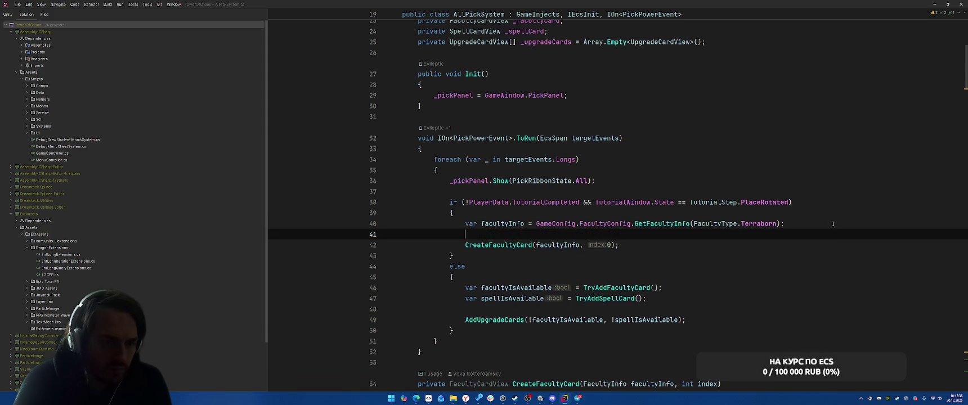
{"action": "type", "text": "афсу"}
{"action": "key", "text": "BackSpace"}
{"action": "key", "text": "BackSpace"}
{"action": "key", "text": "BackSpace"}
{"action": "type", "text": "f"}
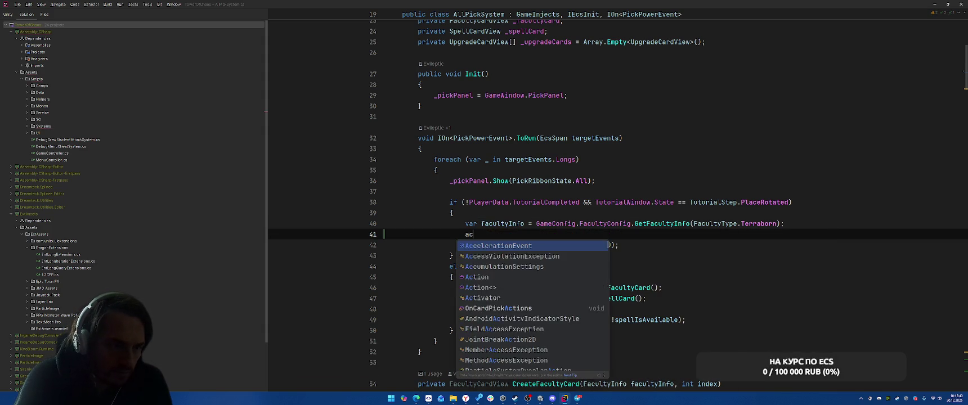
{"action": "type", "text": "acu"}
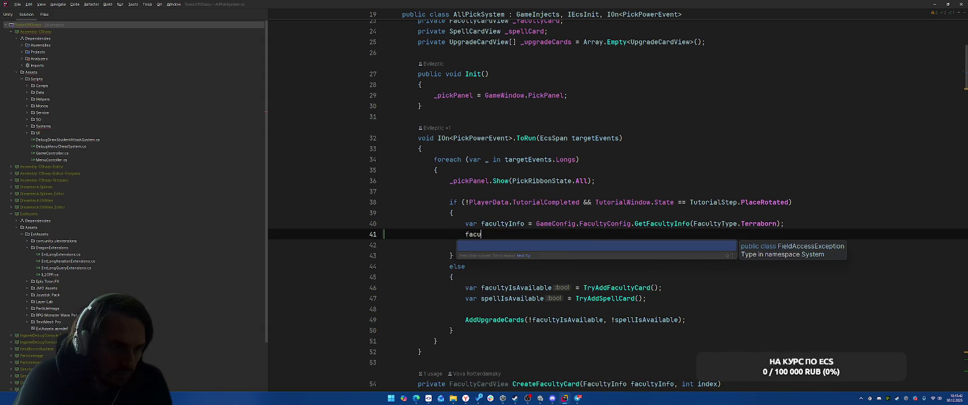
{"action": "type", "text": "l"}
{"action": "key", "text": "Escape"}
{"action": "key", "text": "BackSpace"}
{"action": "key", "text": "BackSpace"}
{"action": "key", "text": "BackSpace"}
{"action": "type", "text": "acultyInfo.Ro"}
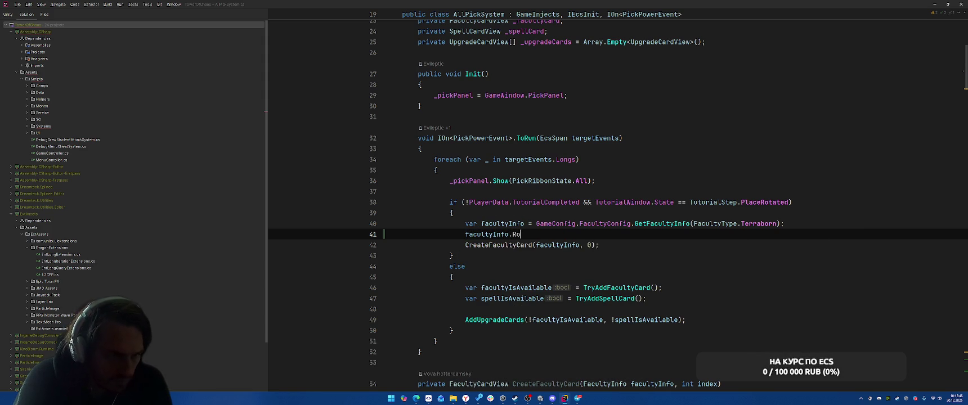
{"action": "key", "text": "BackSpace"}
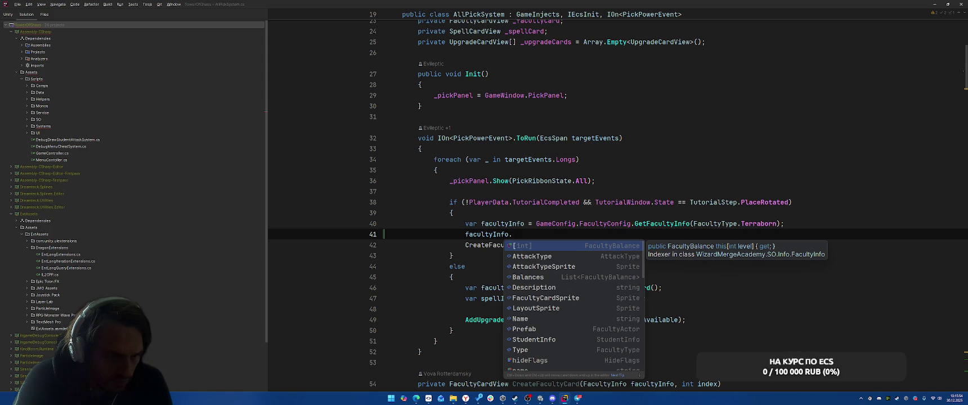
Delete the unfinished facultyInfo line and open the CreateFacultyCard method definition.
{"action": "key", "text": "Escape"}
{"action": "key", "text": "shift+Home"}
{"action": "key", "text": "BackSpace"}
{"action": "key", "text": "BackSpace"}
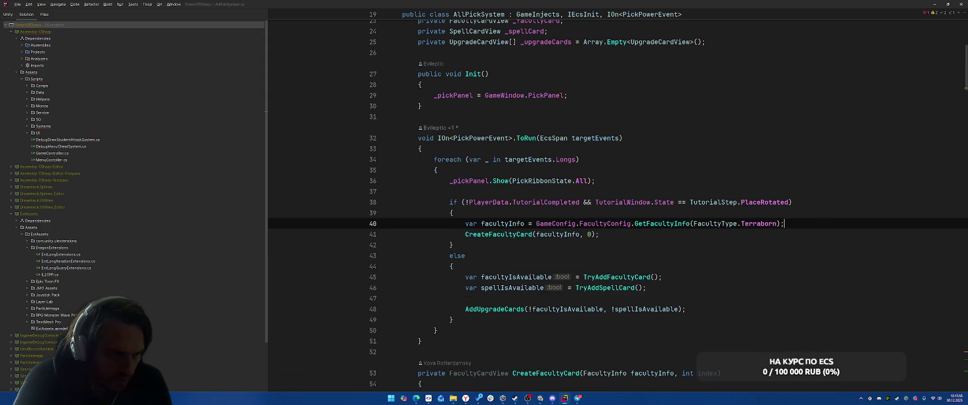
{"action": "left_click", "coordinate": [498, 234], "text": "ctrl"}
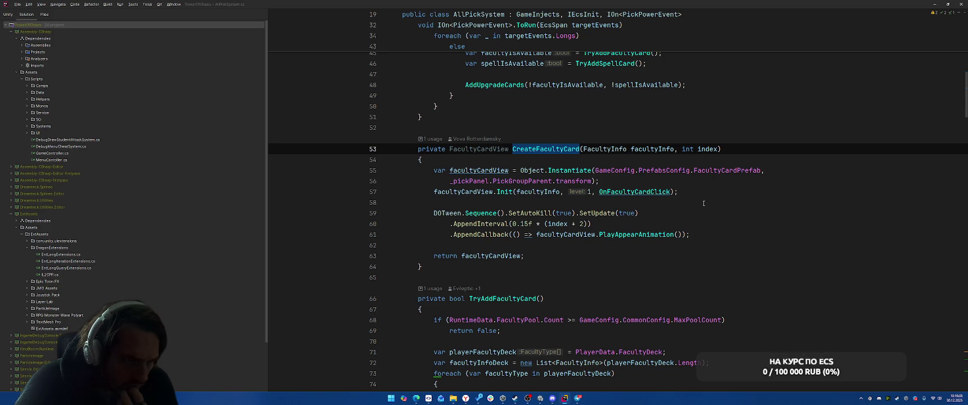
Inspect FacultyCardView's Init setting stars, texts, sprites and click handler, then return to FacultyPoolItemView.
{"action": "left_click", "coordinate": [505, 192]}
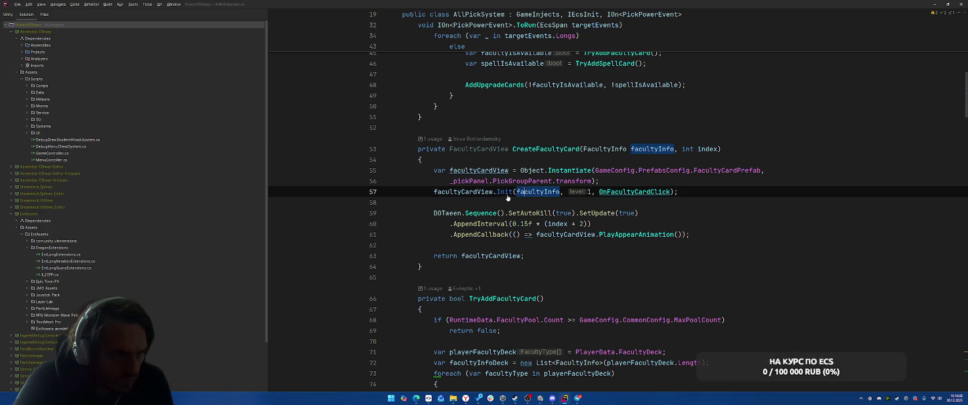
{"action": "key", "text": "F12"}
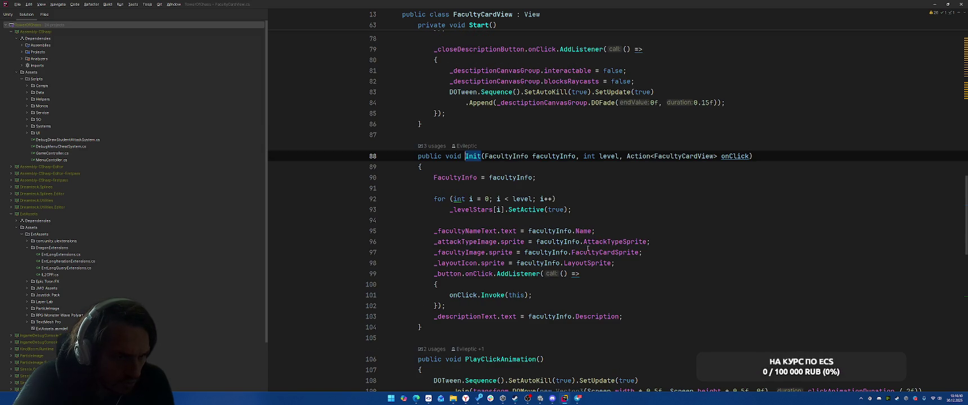
{"action": "left_click", "coordinate": [605, 254]}
{"action": "key", "text": "Down"}
{"action": "key", "text": "ctrl+Left"}
{"action": "key", "text": "ctrl+Left"}
{"action": "key", "text": "ctrl+Left"}
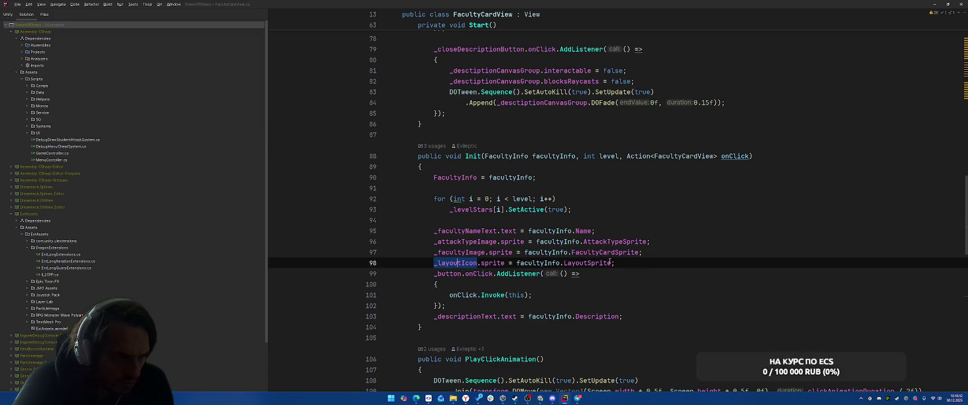
{"action": "scroll", "coordinate": [674, 258], "scroll_direction": "down", "scroll_amount": 8}
{"action": "scroll", "coordinate": [708, 197], "scroll_direction": "down", "scroll_amount": 6}
{"action": "scroll", "coordinate": [687, 158], "scroll_direction": "up", "scroll_amount": 17}
{"action": "key", "text": "ctrl+Tab"}
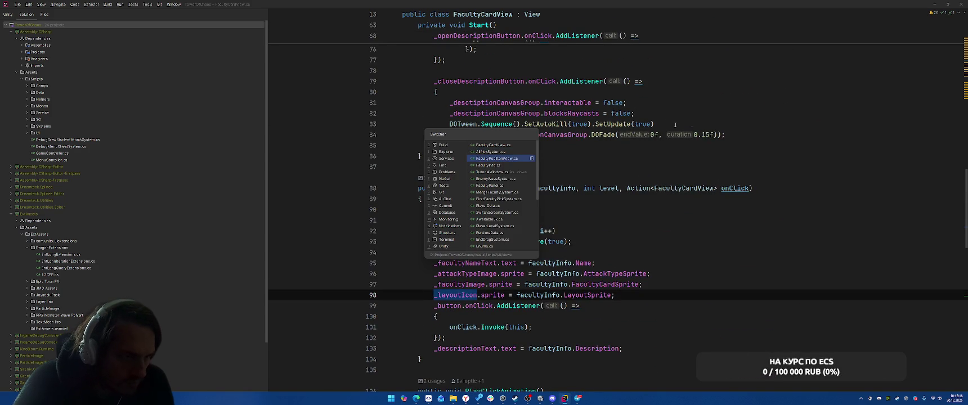
{"action": "key", "text": "ctrl+Tab"}
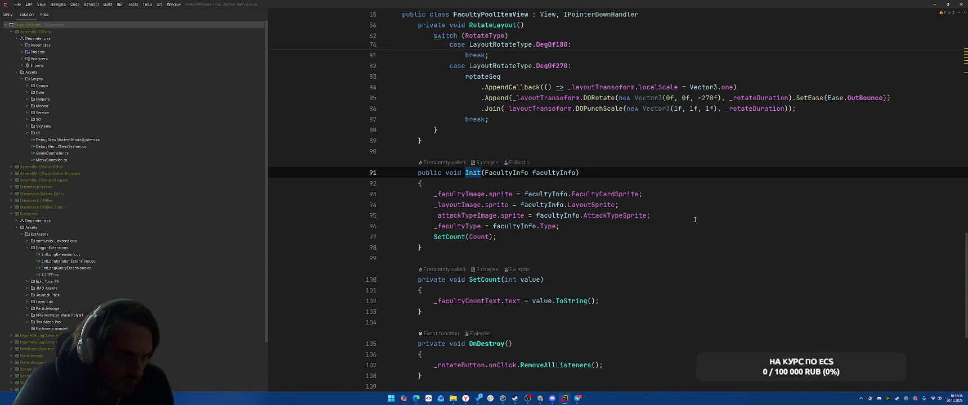
Review FacultyPoolItemView's RotateLayout and Init code, then highlight the RotateType field's usages.
{"action": "scroll", "coordinate": [695, 220], "scroll_direction": "down", "scroll_amount": 5}
{"action": "scroll", "coordinate": [698, 219], "scroll_direction": "up", "scroll_amount": 10}
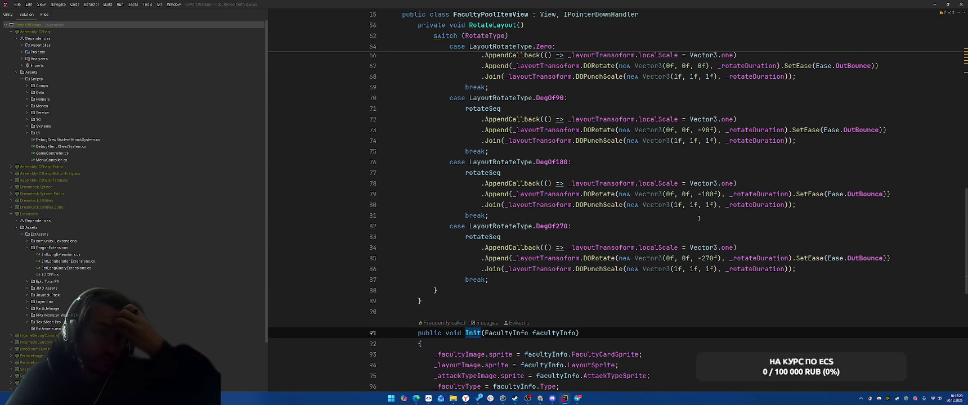
{"action": "scroll", "coordinate": [700, 218], "scroll_direction": "up", "scroll_amount": 7}
{"action": "scroll", "coordinate": [699, 218], "scroll_direction": "down", "scroll_amount": 4}
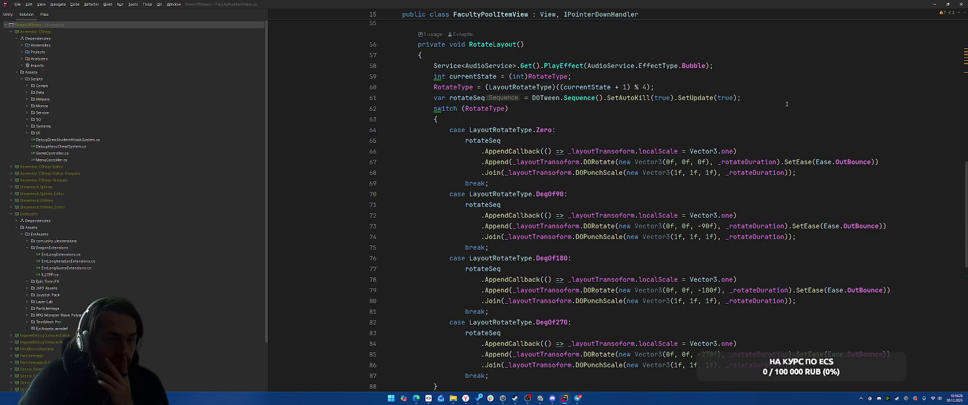
{"action": "scroll", "coordinate": [788, 99], "scroll_direction": "up", "scroll_amount": 5}
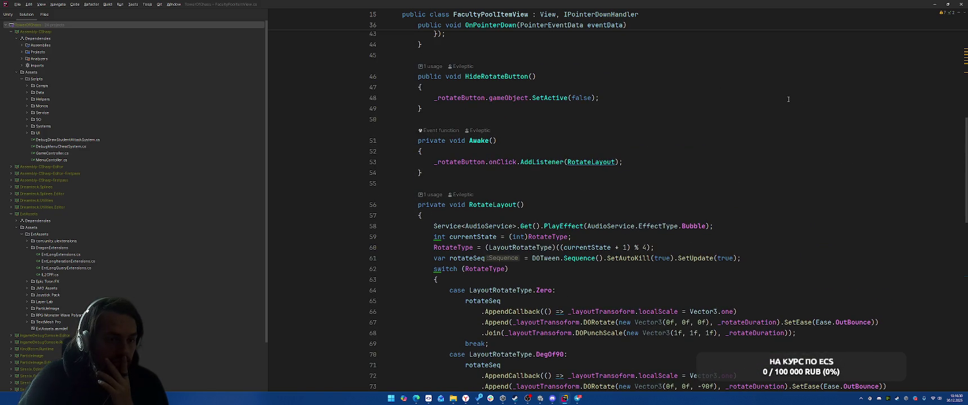
{"action": "scroll", "coordinate": [788, 99], "scroll_direction": "up", "scroll_amount": 3}
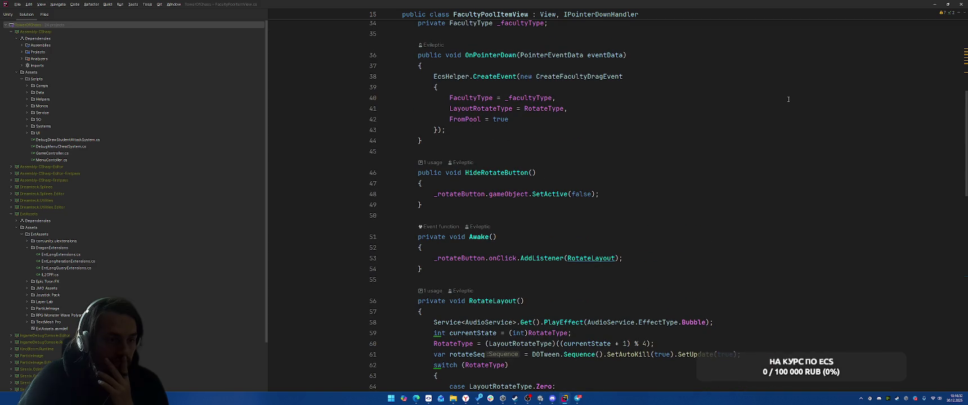
{"action": "scroll", "coordinate": [788, 99], "scroll_direction": "up", "scroll_amount": 3}
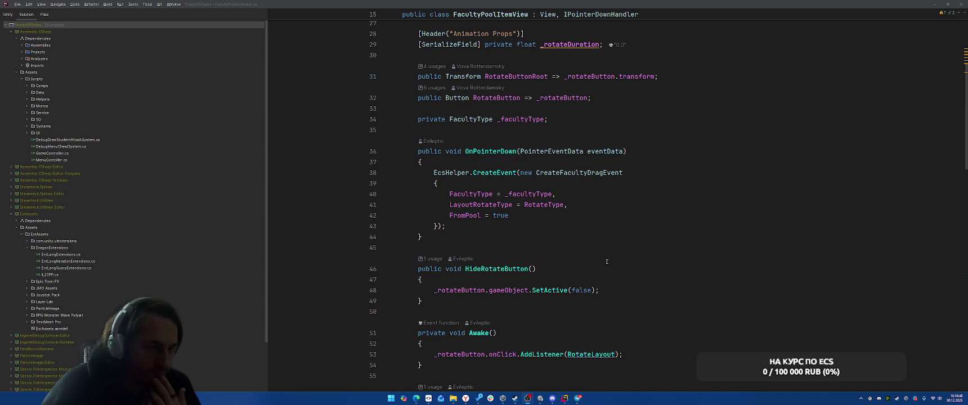
{"action": "scroll", "coordinate": [674, 208], "scroll_direction": "up", "scroll_amount": 2}
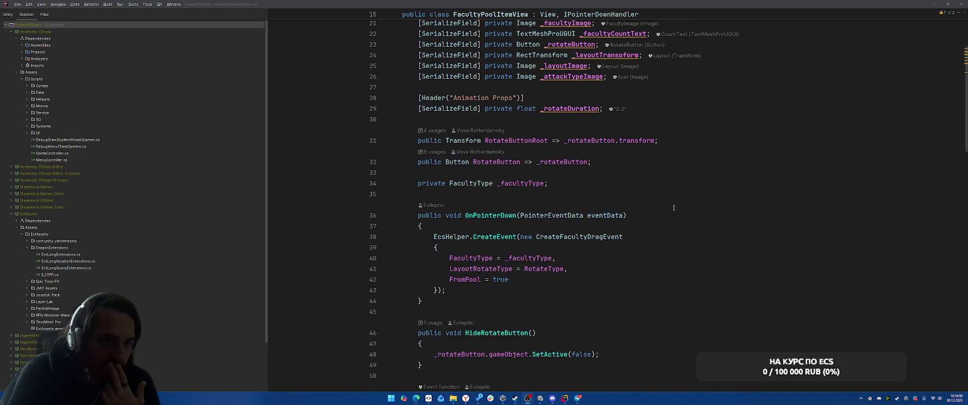
{"action": "left_click", "coordinate": [545, 270]}
{"action": "scroll", "coordinate": [678, 263], "scroll_direction": "up", "scroll_amount": 3}
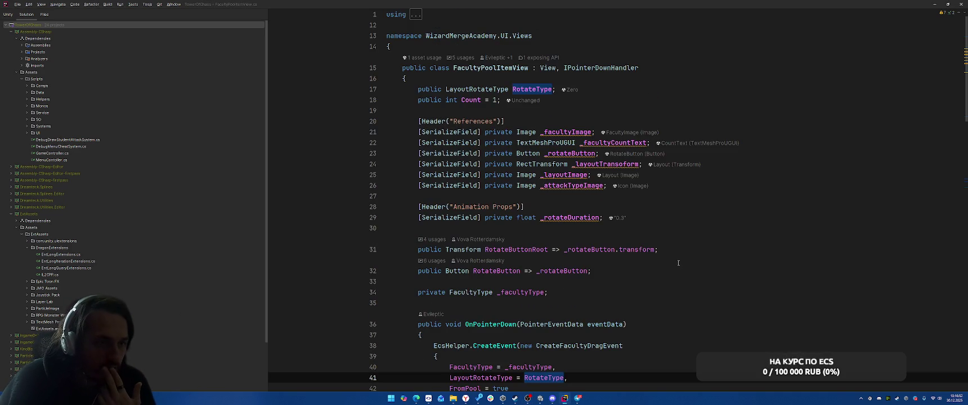
{"action": "scroll", "coordinate": [689, 240], "scroll_direction": "down", "scroll_amount": 6}
{"action": "scroll", "coordinate": [689, 241], "scroll_direction": "up", "scroll_amount": 6}
List RotateType's usages and jump to its assignment in RotateLayout on line 60.
{"action": "right_click", "coordinate": [539, 89]}
{"action": "left_click", "coordinate": [573, 135]}
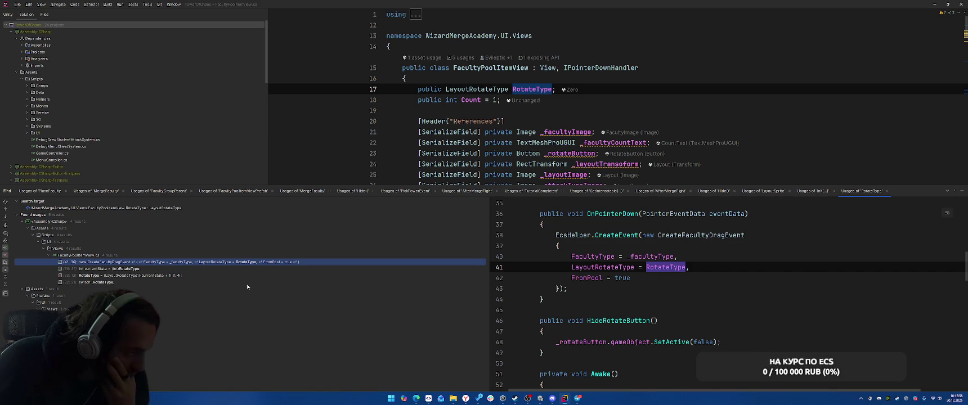
{"action": "left_click", "coordinate": [3, 249]}
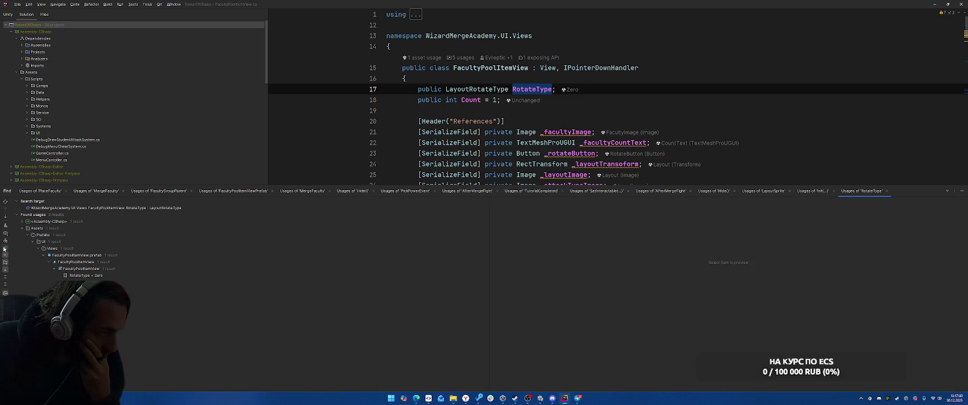
{"action": "left_click", "coordinate": [5, 249]}
{"action": "left_click", "coordinate": [16, 214]}
{"action": "left_click", "coordinate": [22, 221]}
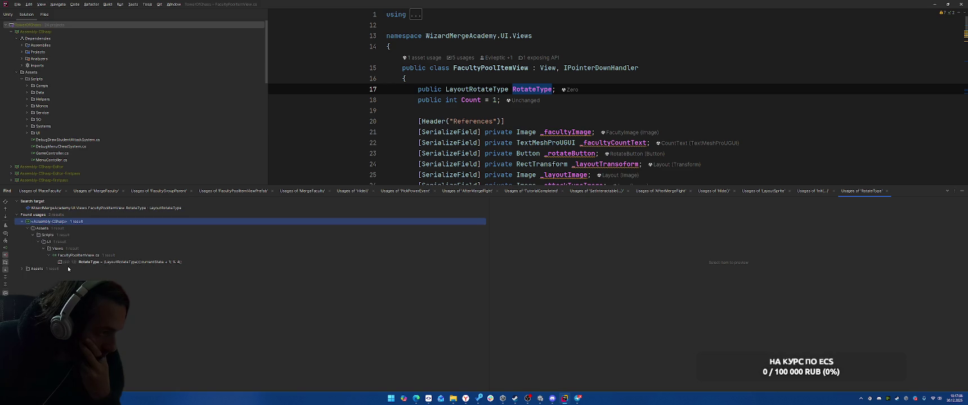
{"action": "left_click", "coordinate": [128, 261]}
{"action": "double_click", "coordinate": [128, 262]}
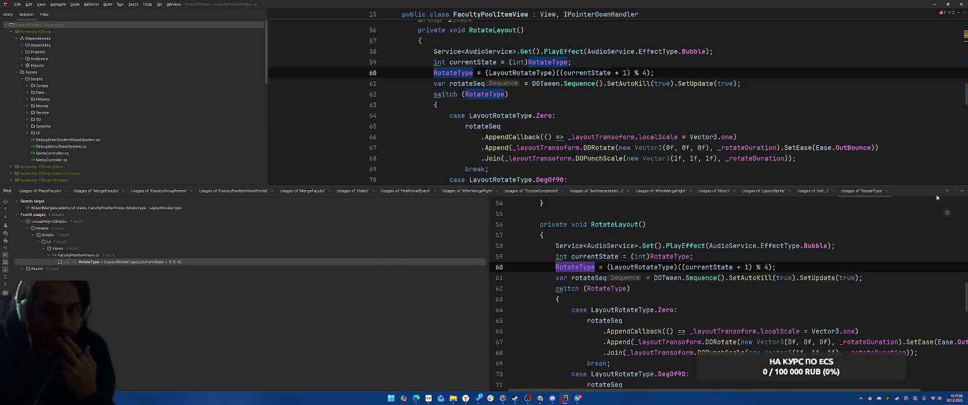
{"action": "left_click", "coordinate": [962, 192]}
{"action": "scroll", "coordinate": [658, 101], "scroll_direction": "up", "scroll_amount": 3}
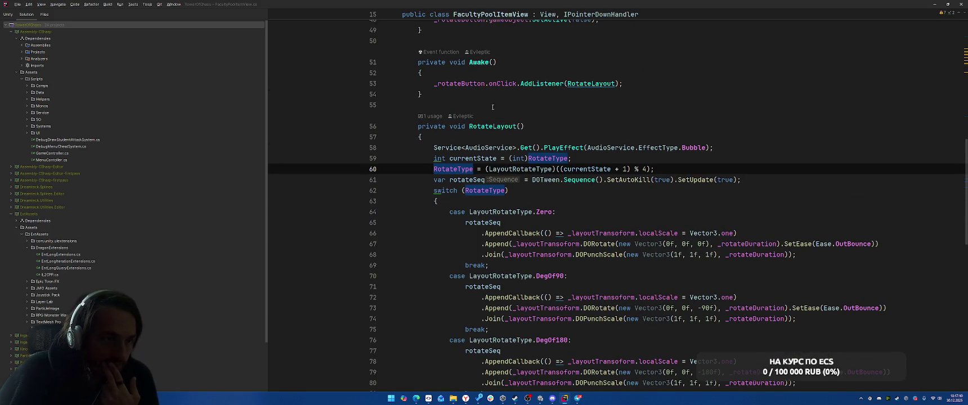
Declare public void SetRotation(LayoutRotateType layoutRotateType) below the Awake method.
{"action": "left_click", "coordinate": [658, 95]}
{"action": "key", "text": "Return"}
{"action": "key", "text": "Return"}
{"action": "type", "text": "public "}
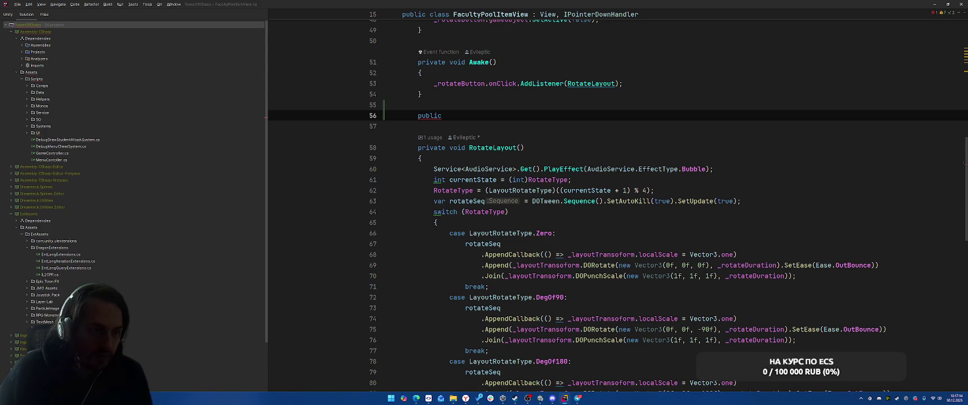
{"action": "type", "text": "void SetRotat"}
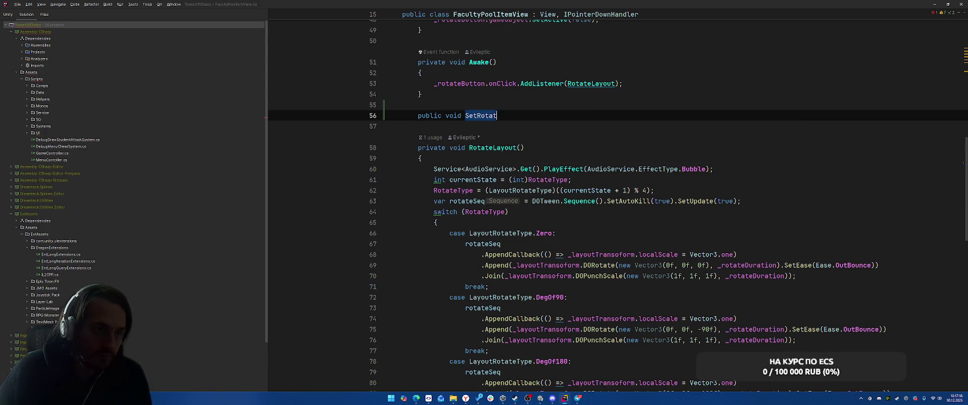
{"action": "type", "text": "ion("}
{"action": "key", "text": "Escape"}
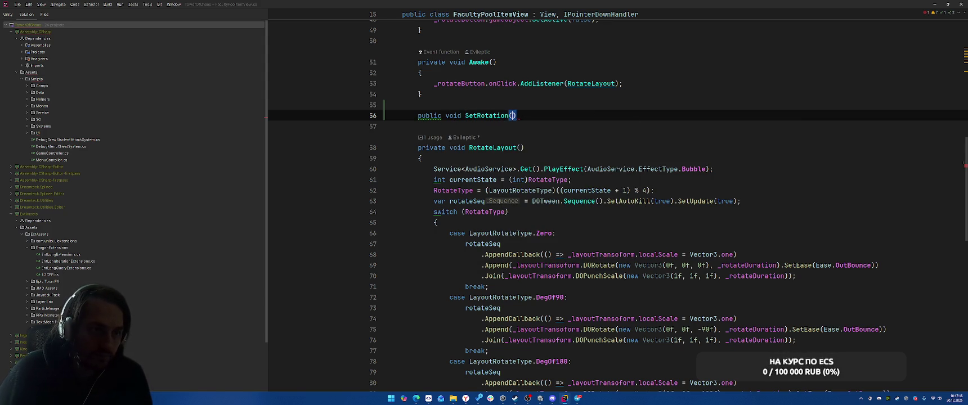
{"action": "scroll", "coordinate": [658, 101], "scroll_direction": "up", "scroll_amount": 5}
{"action": "scroll", "coordinate": [659, 101], "scroll_direction": "up", "scroll_amount": 8}
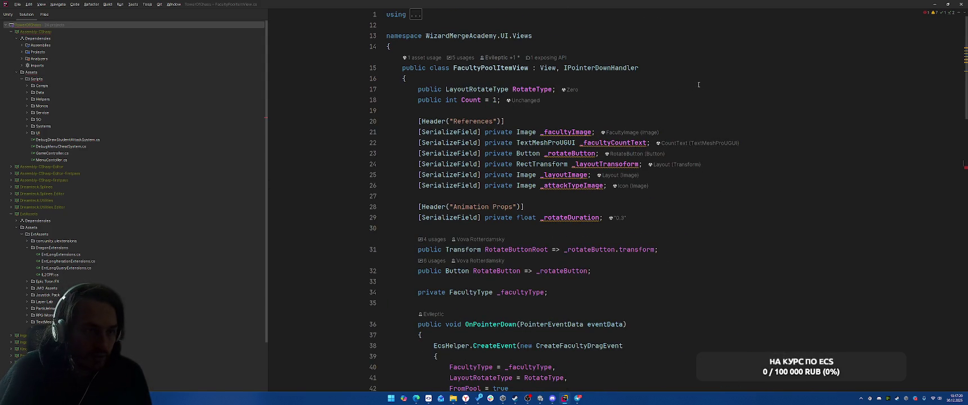
{"action": "type", "text": "Layou"}
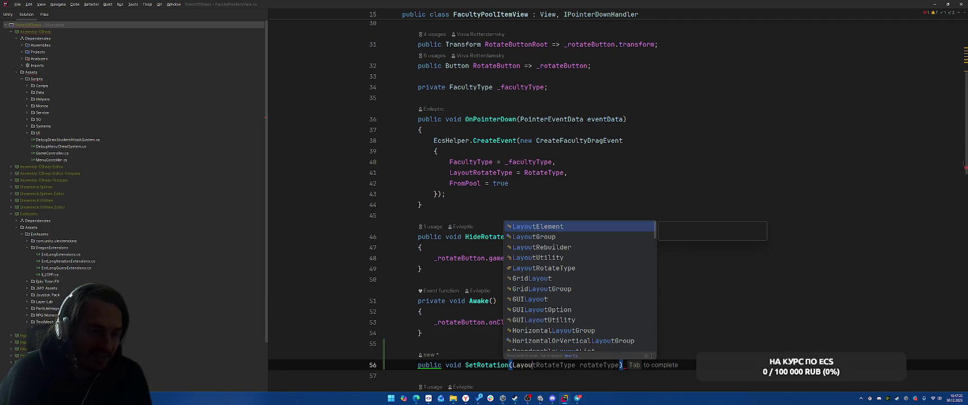
{"action": "key", "text": "Down"}
{"action": "key", "text": "Down"}
{"action": "key", "text": "Down"}
{"action": "key", "text": "Down"}
{"action": "key", "text": "Return"}
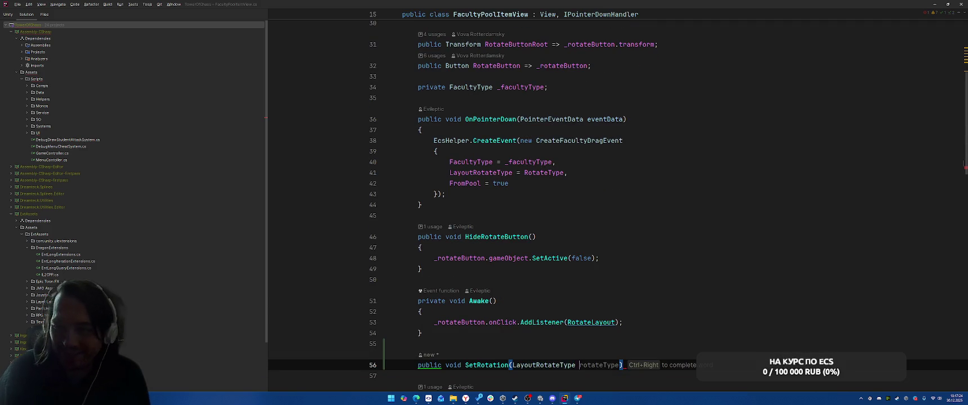
{"action": "type", "text": "layout"}
{"action": "key", "text": "Tab"}
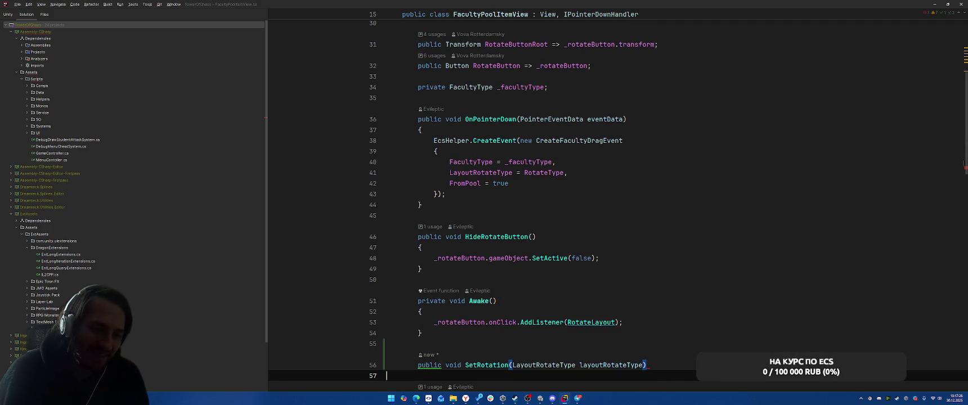
Give SetRotation a body assigning RotateType = layoutRotateType, then begin a switch statement.
{"action": "key", "text": "Return"}
{"action": "type", "text": "{"}
{"action": "key", "text": "Return"}
{"action": "scroll", "coordinate": [671, 53], "scroll_direction": "down", "scroll_amount": 8}
{"action": "scroll", "coordinate": [759, 195], "scroll_direction": "up", "scroll_amount": 3}
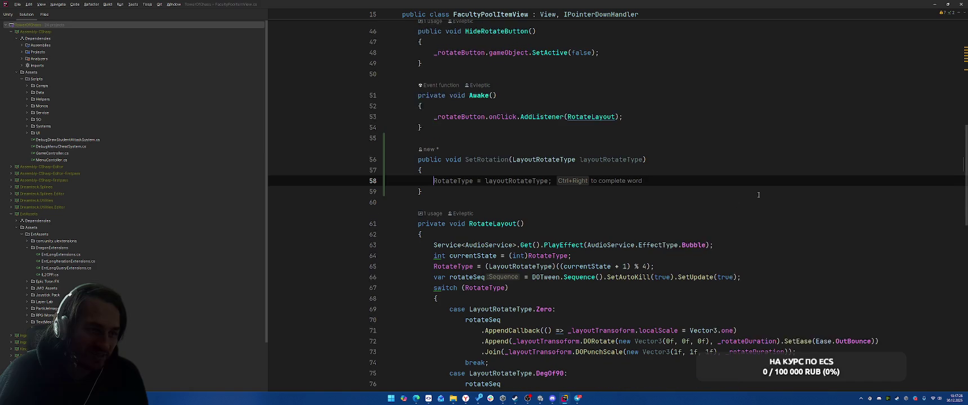
{"action": "key", "text": "Tab"}
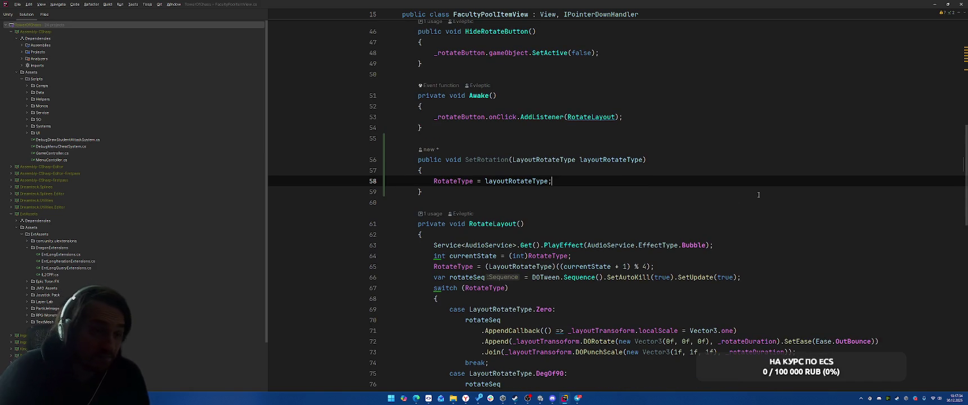
{"action": "key", "text": "Return"}
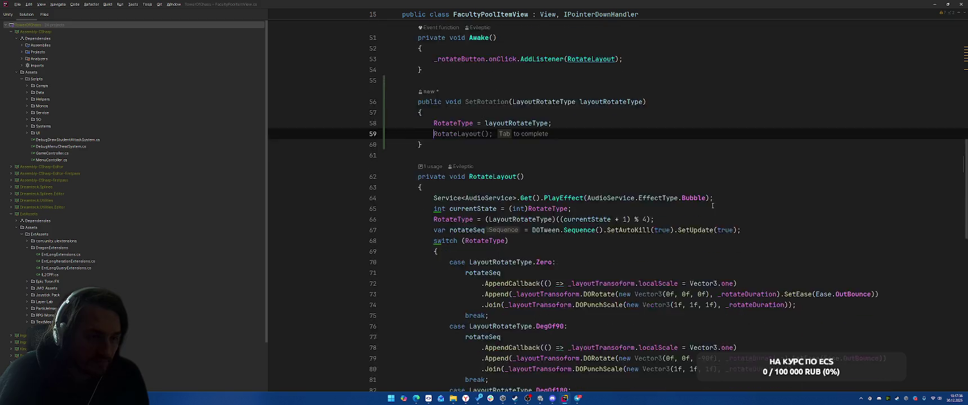
{"action": "scroll", "coordinate": [759, 195], "scroll_direction": "down", "scroll_amount": 3}
{"action": "type", "text": "swi"}
{"action": "key", "text": "Return"}
{"action": "type", "text": "Ro"}
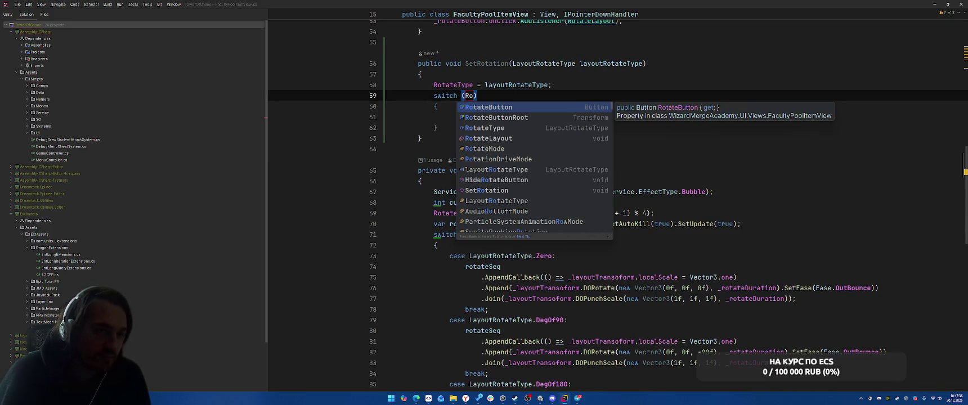
Switch on RotateType with generated cases Zero, DegOf90, DegOf180, DegOf270 and a throwing default.
{"action": "key", "text": "Down"}
{"action": "key", "text": "Down"}
{"action": "key", "text": "Return"}
{"action": "left_click", "coordinate": [437, 128]}
{"action": "key", "text": "Up"}
{"action": "key", "text": "Up"}
{"action": "key", "text": "Up"}
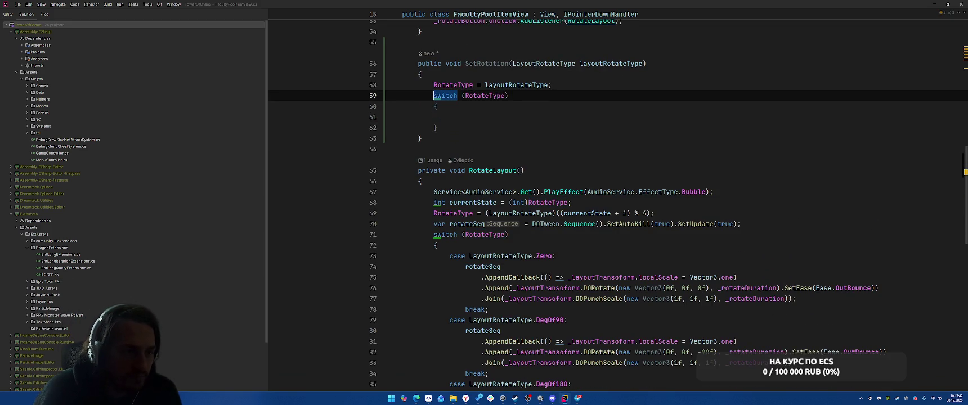
{"action": "key", "text": "alt+Return"}
{"action": "key", "text": "Return"}
{"action": "scroll", "coordinate": [721, 196], "scroll_direction": "down", "scroll_amount": 3}
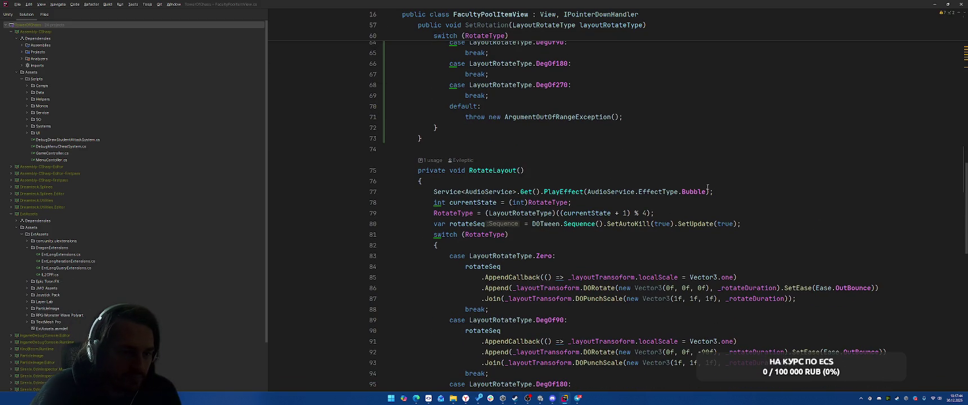
{"action": "scroll", "coordinate": [747, 147], "scroll_direction": "up", "scroll_amount": 3}
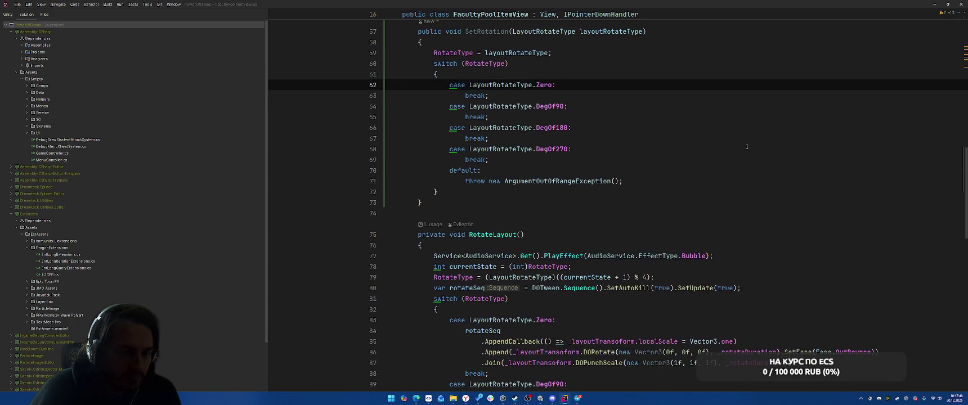
Under the Zero case, set _layoutTransform.rotation = Quaternion.identity.
{"action": "key", "text": "Return"}
{"action": "type", "text": "_la"}
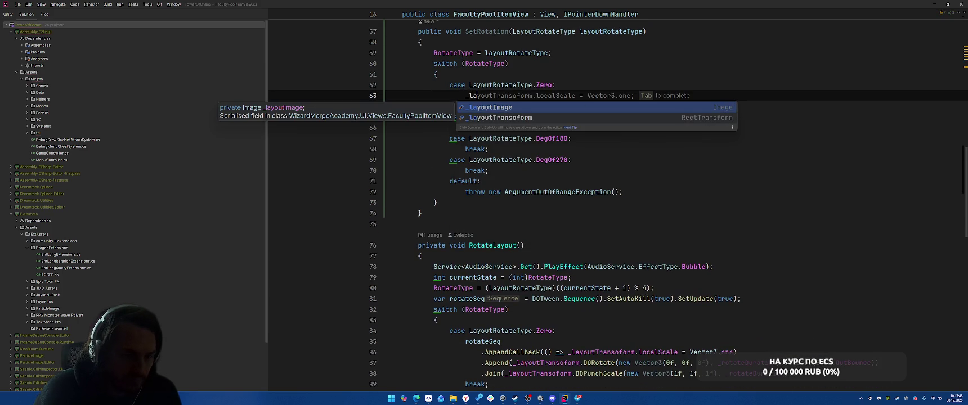
{"action": "key", "text": "Down"}
{"action": "key", "text": "Return"}
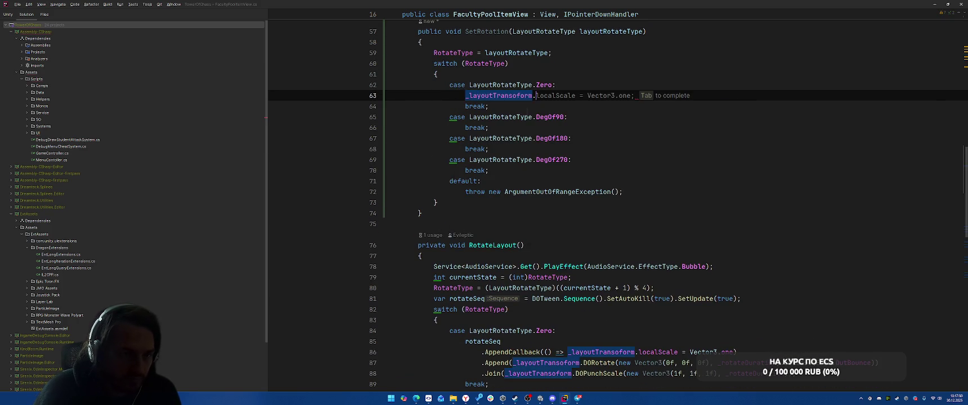
{"action": "type", "text": "."}
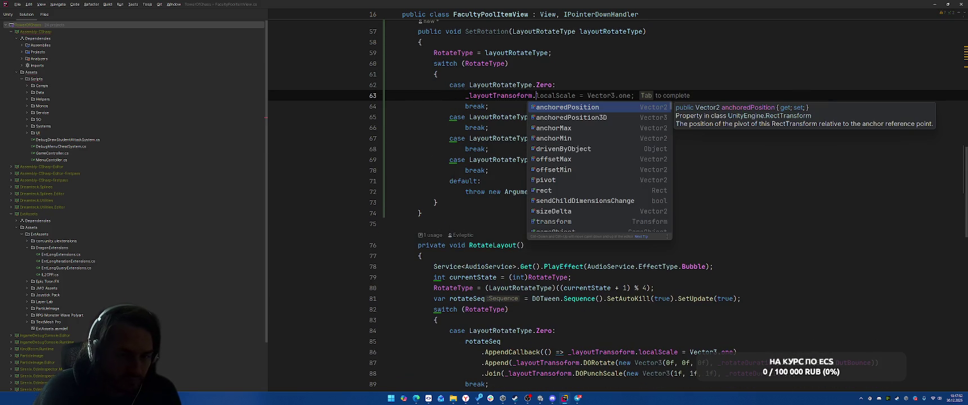
{"action": "type", "text": "rot"}
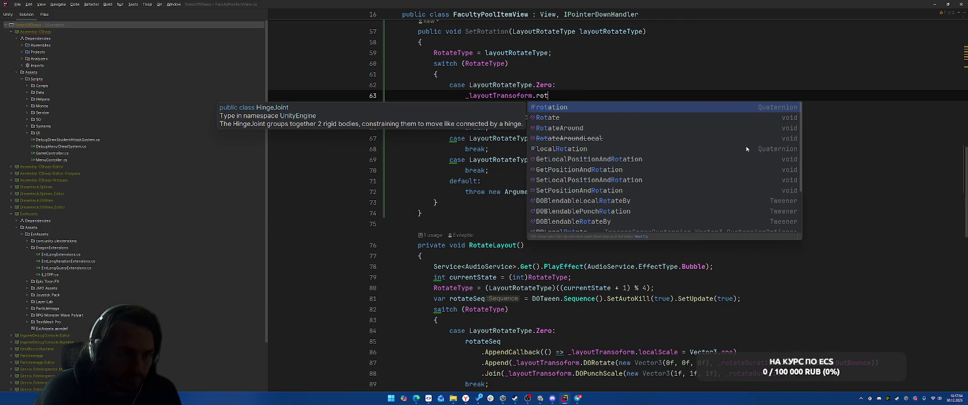
{"action": "key", "text": "Escape"}
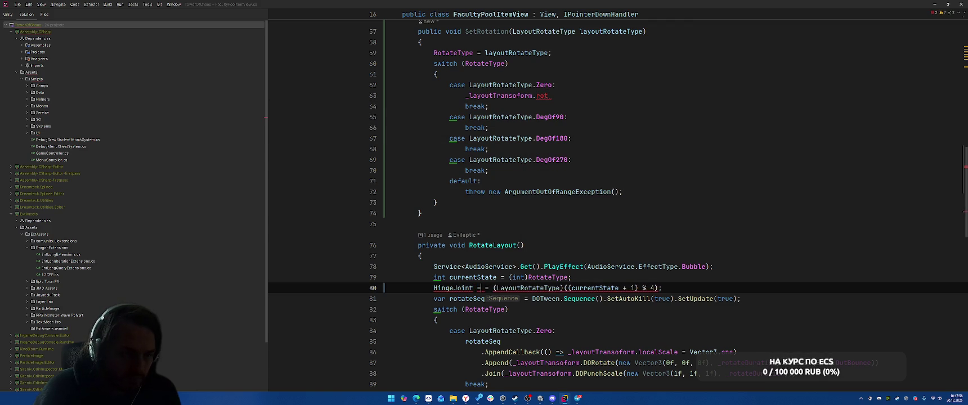
{"action": "key", "text": "ctrl+z"}
{"action": "key", "text": "ctrl+space"}
{"action": "key", "text": "Tab"}
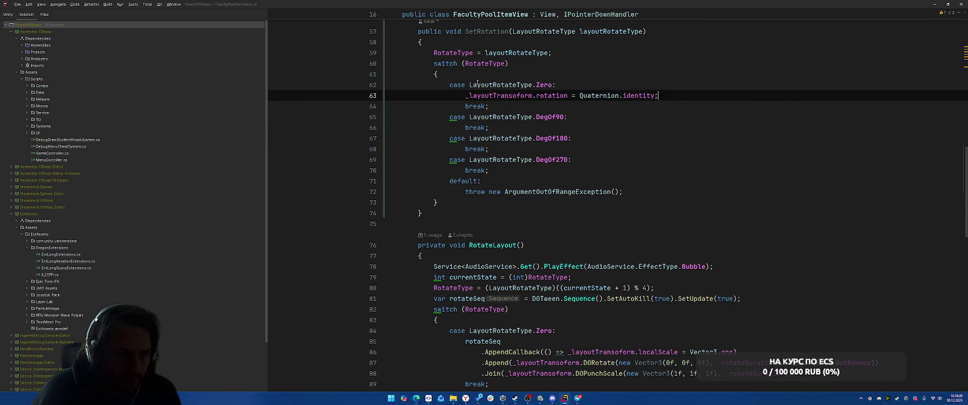
{"action": "left_click", "coordinate": [618, 112]}
Under the DegOf90 case, set _layoutTransform.rotation to Quaternion.Euler(0f, 0f, -90f).
{"action": "key", "text": "Return"}
{"action": "type", "text": "_layoutTransform.ro"}
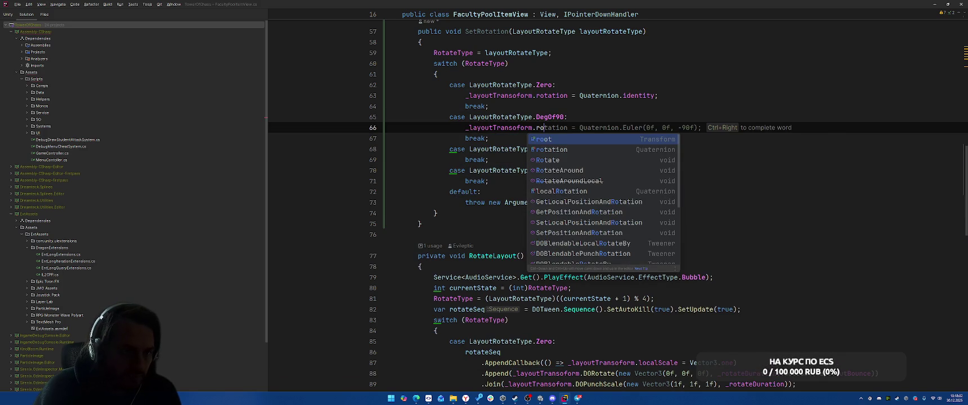
{"action": "key", "text": "Tab"}
{"action": "scroll", "coordinate": [636, 134], "scroll_direction": "down", "scroll_amount": 5}
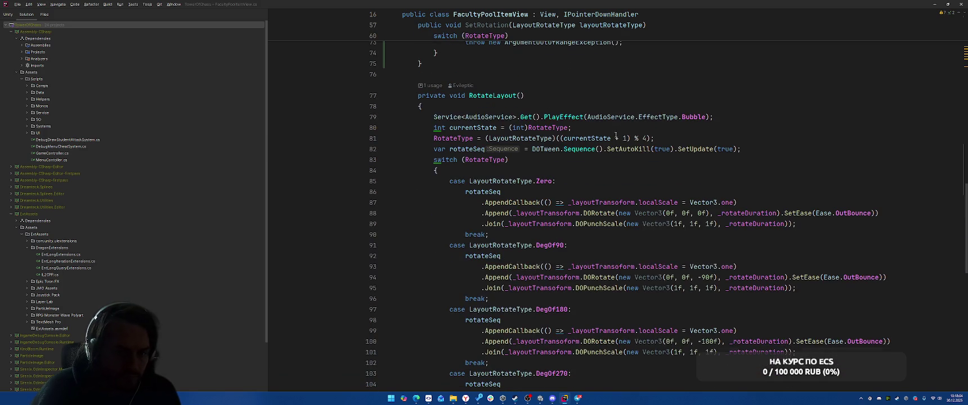
{"action": "scroll", "coordinate": [629, 280], "scroll_direction": "up", "scroll_amount": 4}
Under the DegOf180 case, set _layoutTransform.rotation to Quaternion.Euler(0f, 0f, -180f).
{"action": "left_click", "coordinate": [619, 117]}
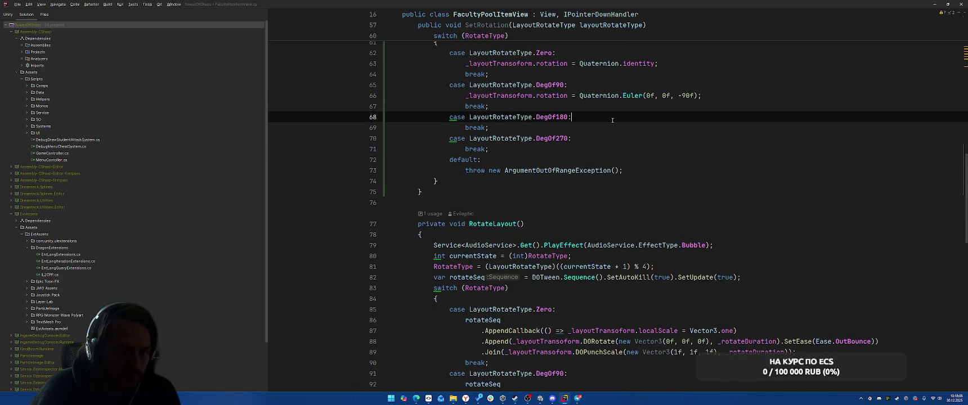
{"action": "key", "text": "Return"}
{"action": "type", "text": "_la"}
{"action": "key", "text": "Tab"}
{"action": "type", "text": ".r"}
{"action": "key", "text": "Tab"}
{"action": "scroll", "coordinate": [479, 258], "scroll_direction": "down", "scroll_amount": 4}
{"action": "scroll", "coordinate": [720, 311], "scroll_direction": "down", "scroll_amount": 2}
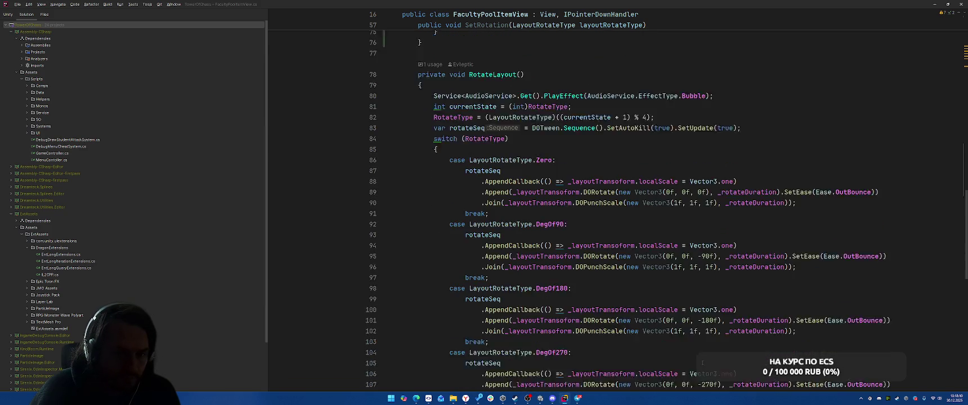
{"action": "scroll", "coordinate": [647, 226], "scroll_direction": "up", "scroll_amount": 6}
Under the DegOf270 case, set _layoutTransform.rotation to Quaternion.Euler(0f, 0f, -270f).
{"action": "left_click", "coordinate": [618, 146]}
{"action": "key", "text": "Return"}
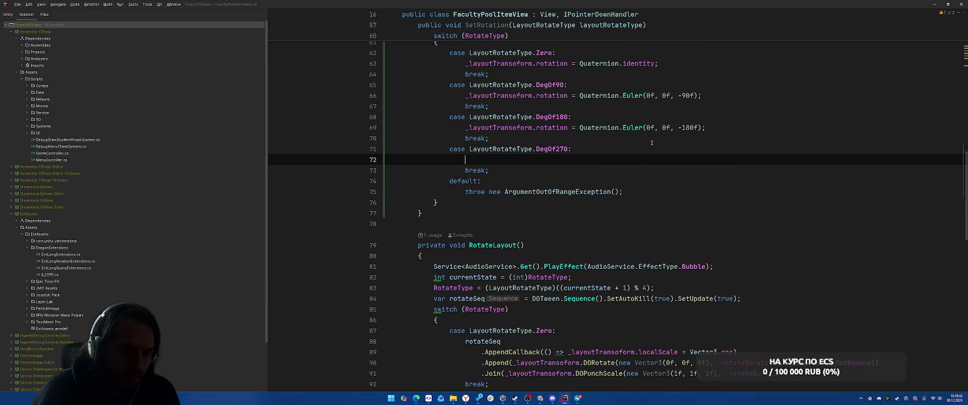
{"action": "type", "text": "_la"}
{"action": "key", "text": "Tab"}
{"action": "type", "text": ".r"}
{"action": "key", "text": "Tab"}
Scroll down past the switch and place the caret at the end of Init.
{"action": "left_click", "coordinate": [714, 199]}
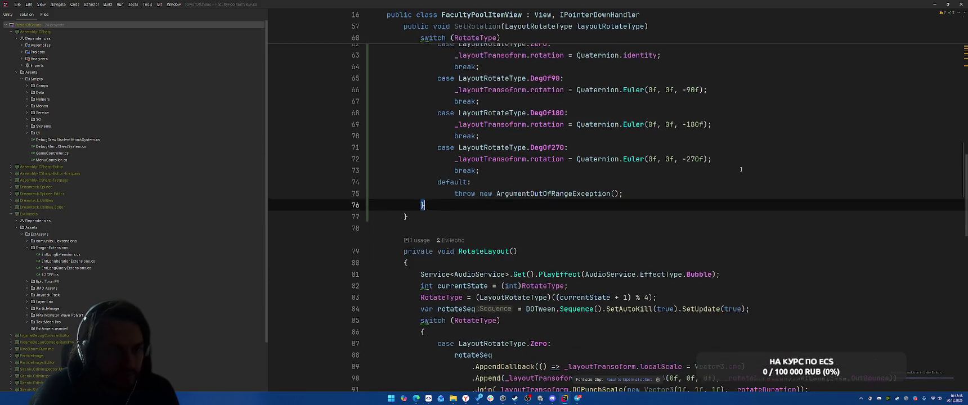
{"action": "scroll", "coordinate": [726, 185], "scroll_direction": "down", "scroll_amount": 3, "text": "ctrl"}
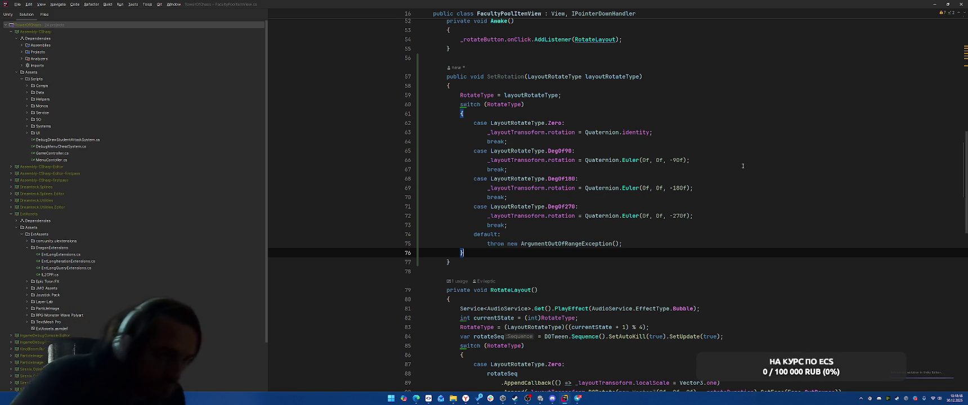
{"action": "scroll", "coordinate": [742, 161], "scroll_direction": "down", "scroll_amount": 4}
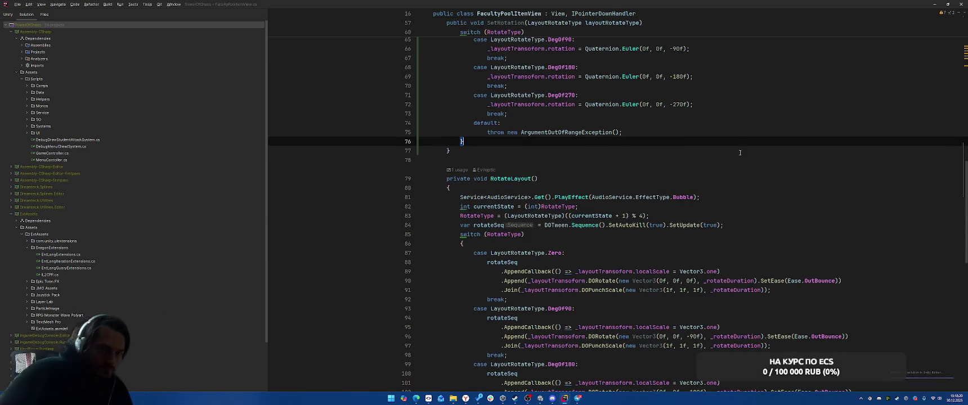
{"action": "scroll", "coordinate": [742, 156], "scroll_direction": "down", "scroll_amount": 10}
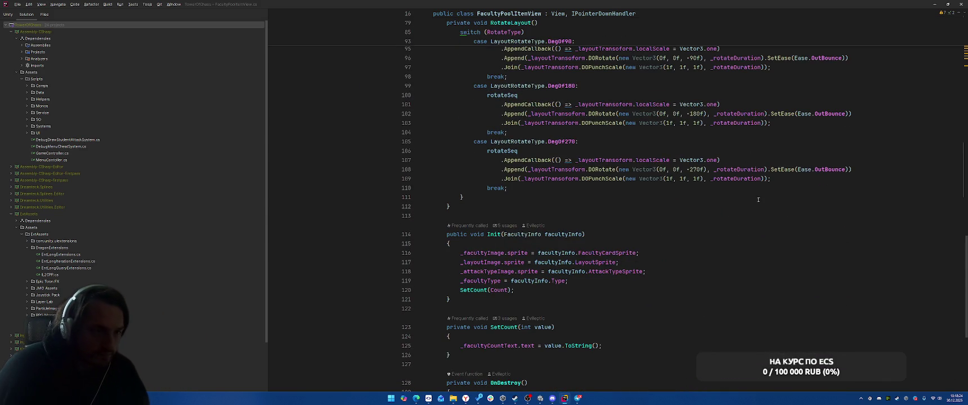
{"action": "left_click", "coordinate": [659, 302]}
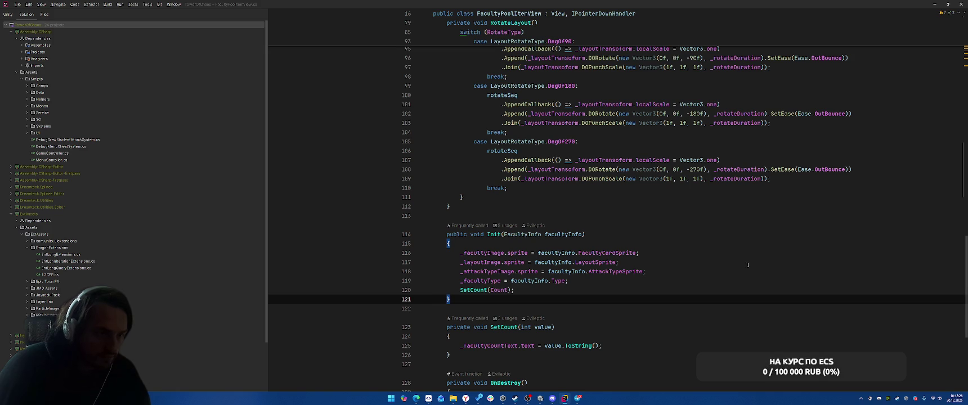
Find Usages of Init, open its call in AllPickSystem.cs, close the results, and go to the PlaceRotated block.
{"action": "right_click", "coordinate": [496, 237]}
{"action": "left_click", "coordinate": [518, 265]}
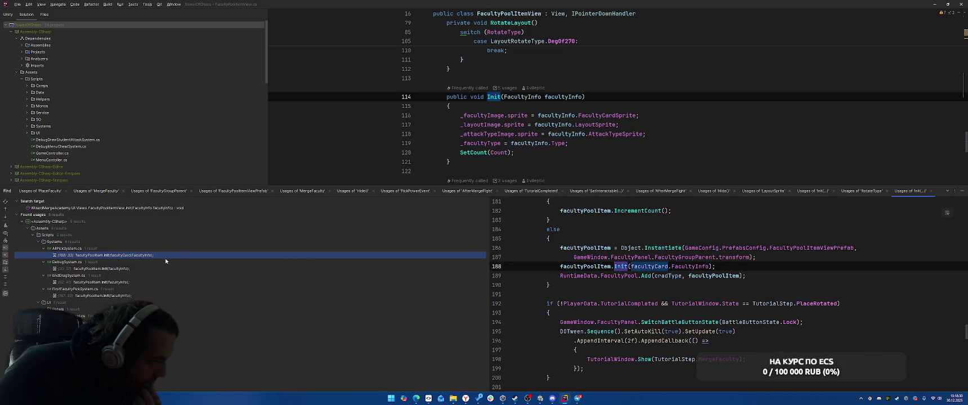
{"action": "double_click", "coordinate": [143, 256]}
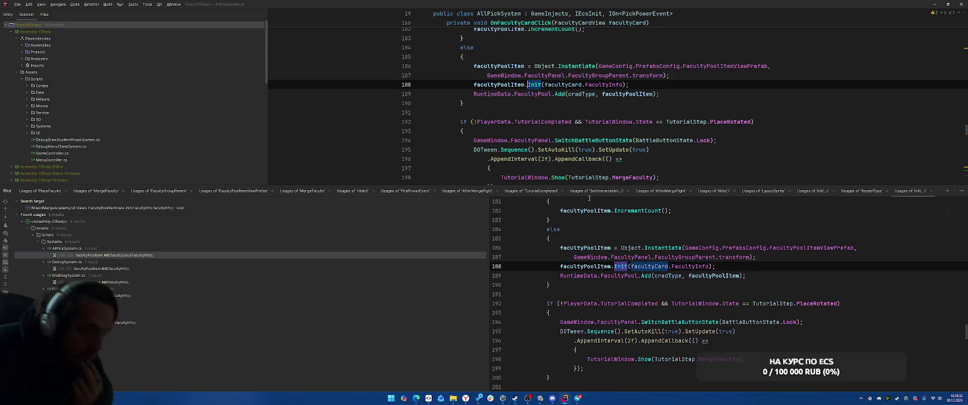
{"action": "scroll", "coordinate": [727, 94], "scroll_direction": "up", "scroll_amount": 5}
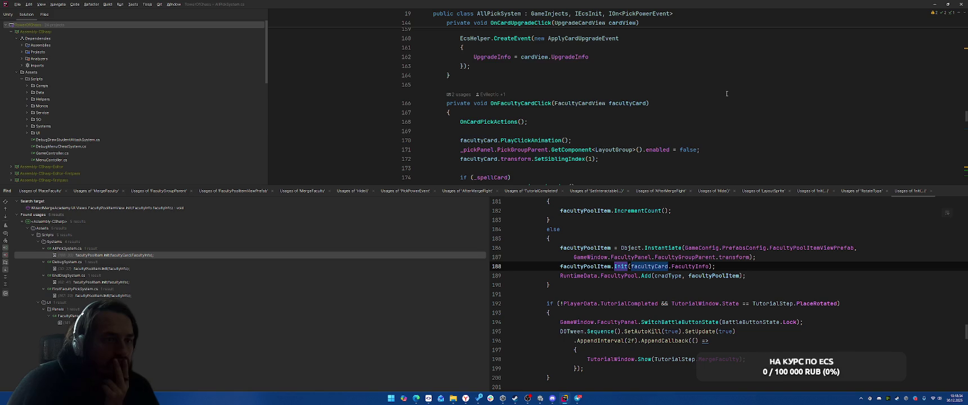
{"action": "scroll", "coordinate": [726, 94], "scroll_direction": "down", "scroll_amount": 5}
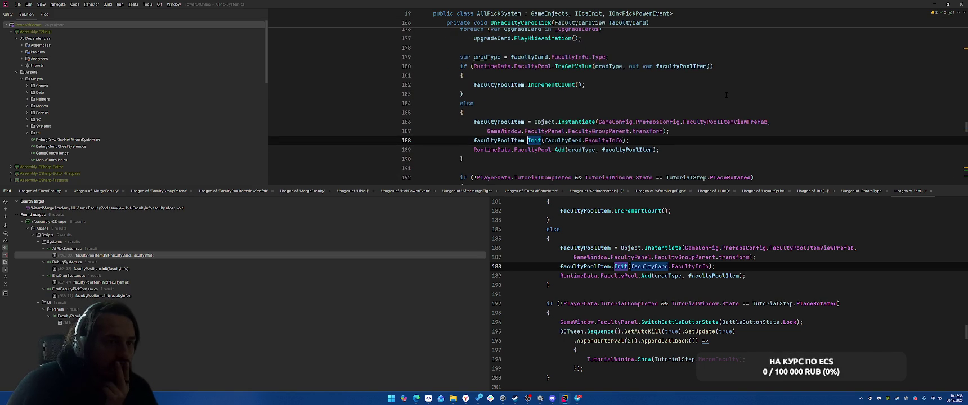
{"action": "scroll", "coordinate": [786, 136], "scroll_direction": "down", "scroll_amount": 3}
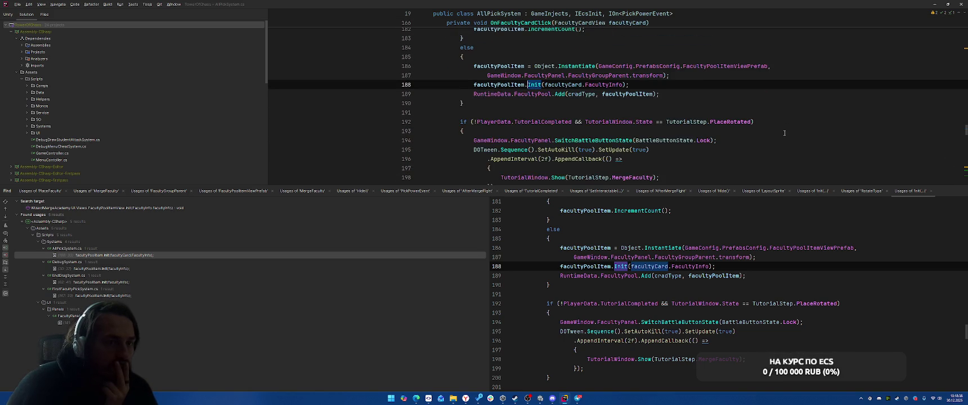
{"action": "scroll", "coordinate": [784, 132], "scroll_direction": "down", "scroll_amount": 3}
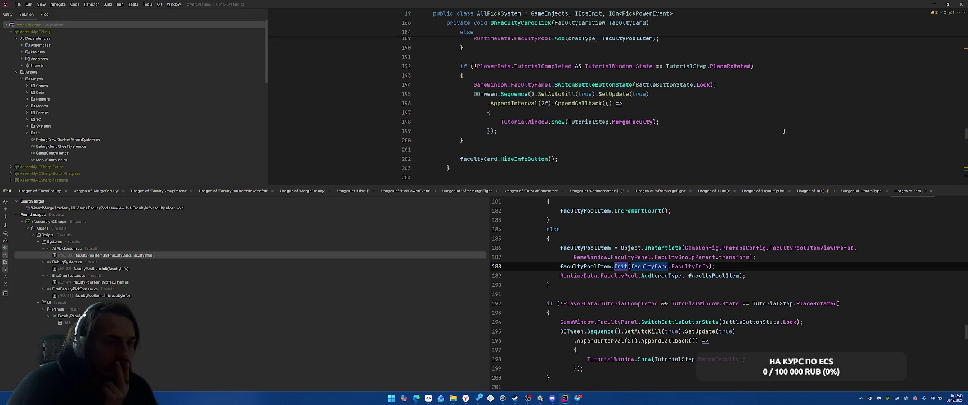
{"action": "scroll", "coordinate": [783, 131], "scroll_direction": "up", "scroll_amount": 3}
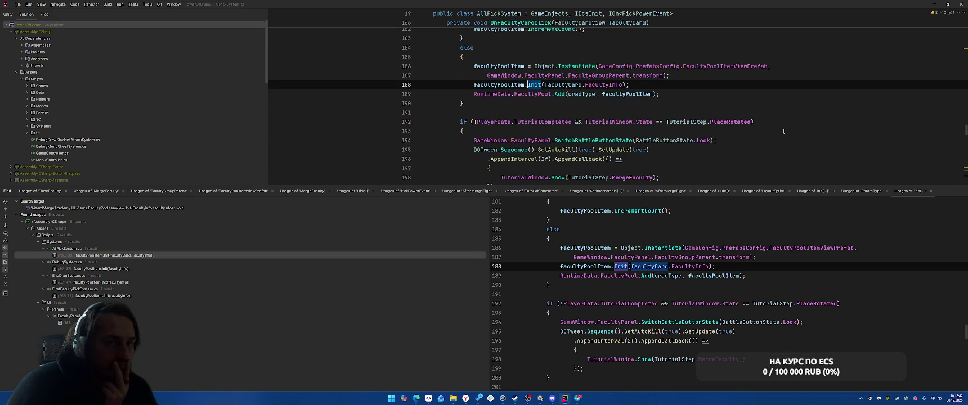
{"action": "scroll", "coordinate": [784, 131], "scroll_direction": "down", "scroll_amount": 3}
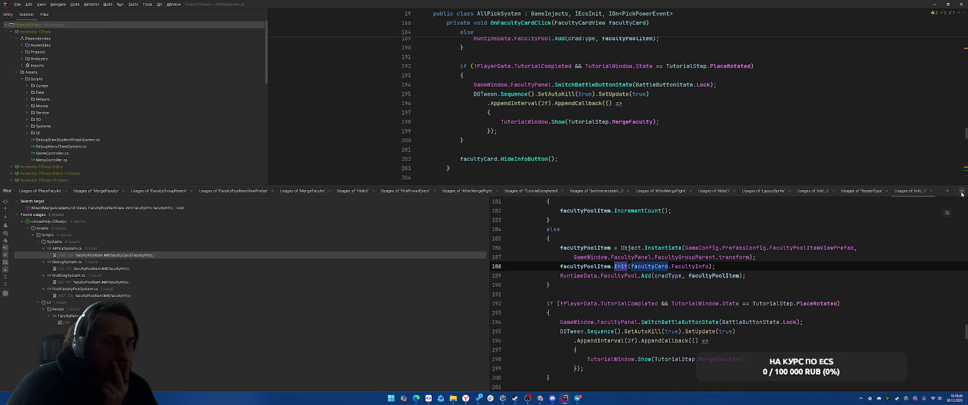
{"action": "left_click", "coordinate": [961, 192]}
{"action": "scroll", "coordinate": [725, 184], "scroll_direction": "up", "scroll_amount": 5}
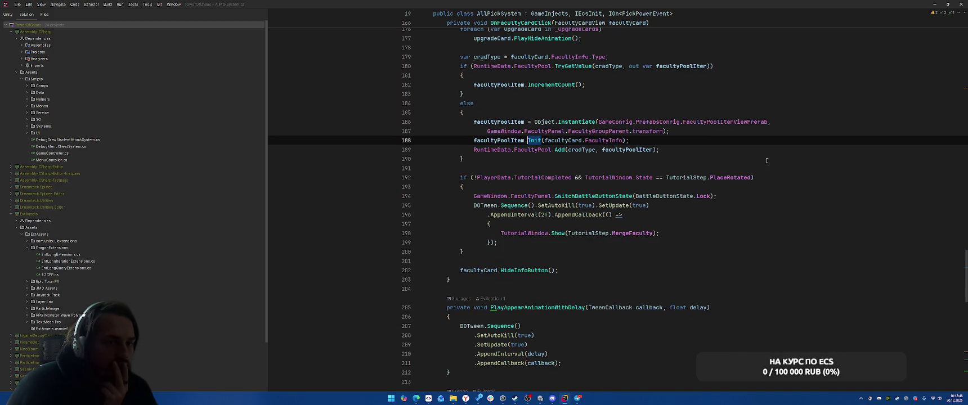
{"action": "left_click", "coordinate": [735, 184]}
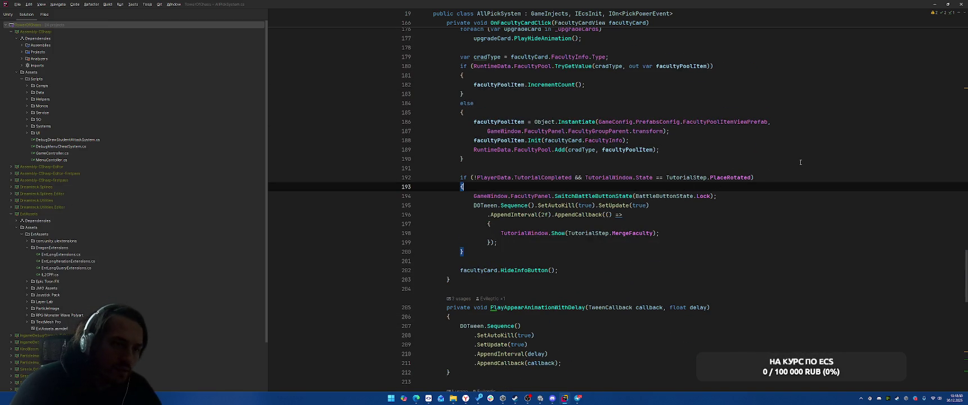
Add facultyPoolItem.SetRotation(LayoutRotateType.DegOf90) inside the PlaceRotated tutorial block.
{"action": "key", "text": "Return"}
{"action": "type", "text": "facultyPoolItem."}
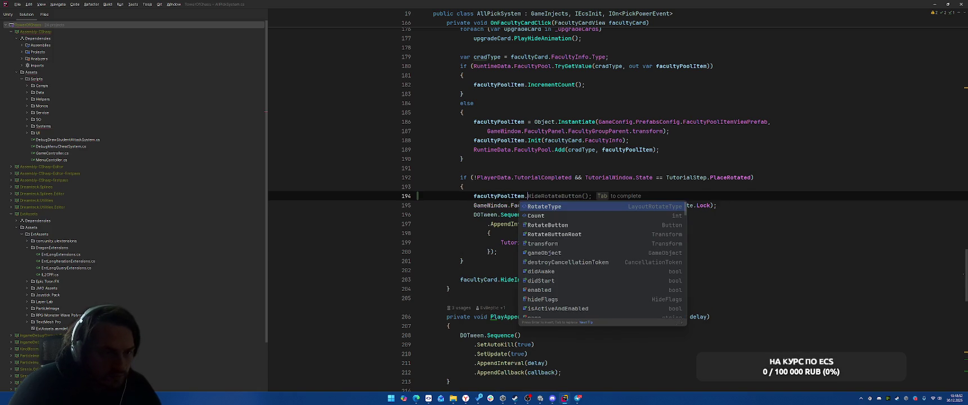
{"action": "key", "text": "Tab"}
{"action": "key", "text": "ctrl+w"}
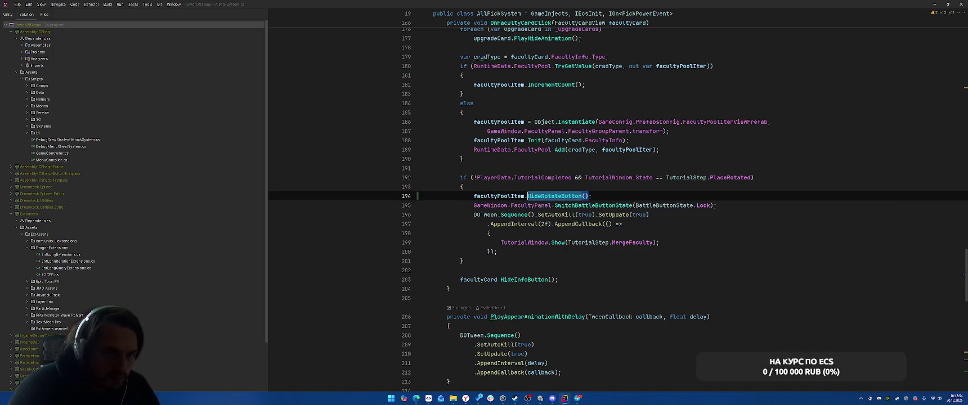
{"action": "type", "text": "Rot"}
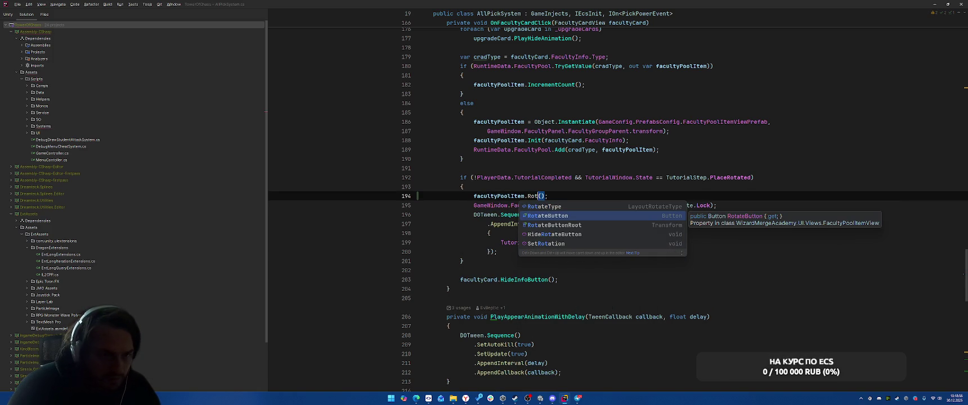
{"action": "key", "text": "Down"}
{"action": "key", "text": "Down"}
{"action": "key", "text": "Down"}
{"action": "key", "text": "Return"}
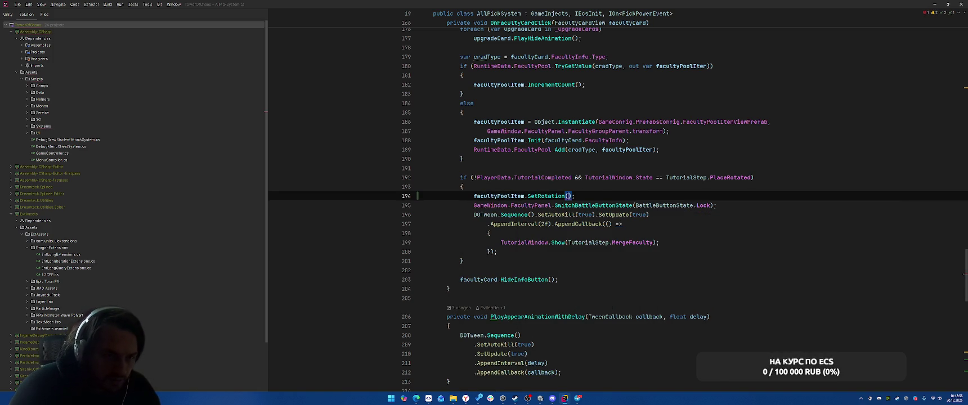
{"action": "type", "text": "La"}
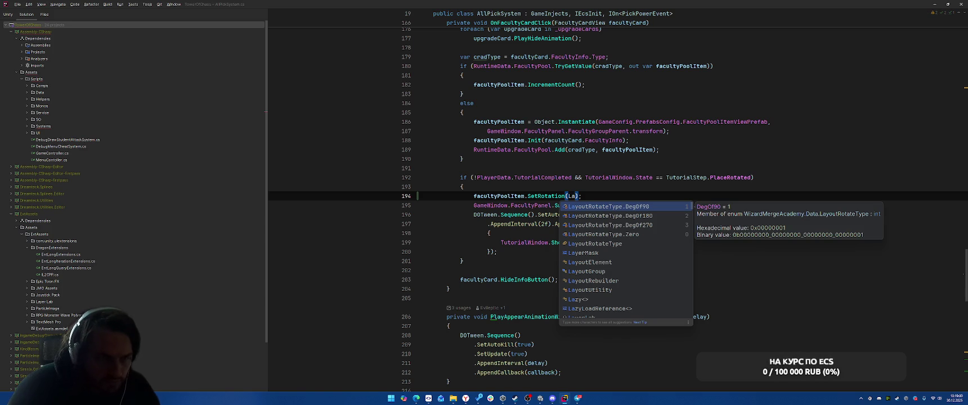
{"action": "key", "text": "Return"}
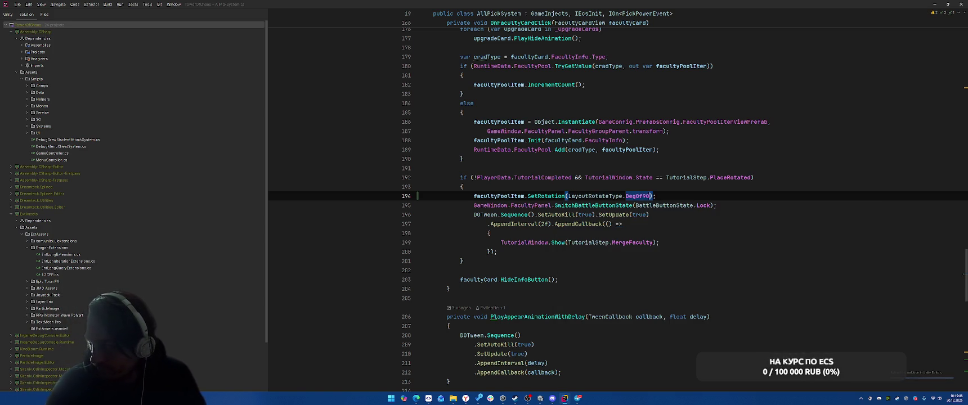
Switch from Rider back to the Unity editor.
{"action": "left_click", "coordinate": [803, 157]}
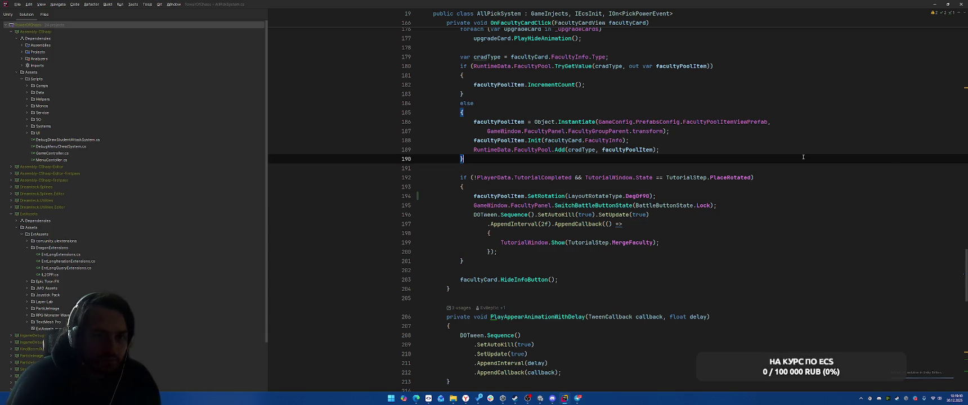
{"action": "key", "text": "alt+Tab"}
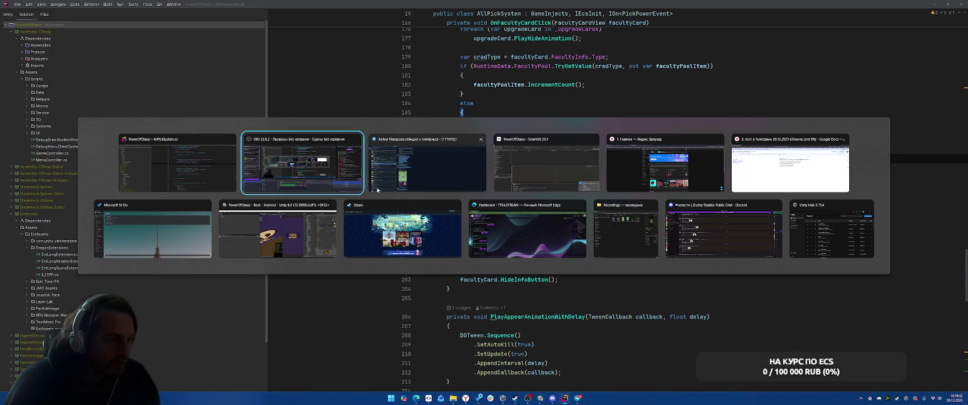
{"action": "left_click", "coordinate": [277, 231]}
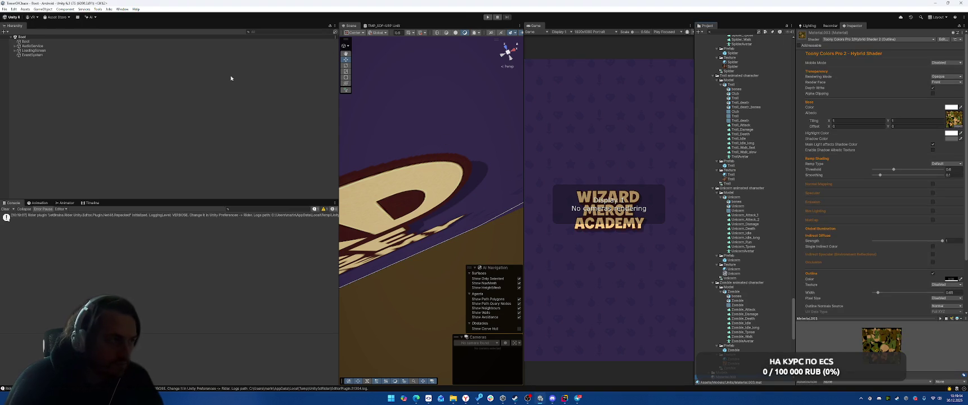
Clear Player Prefs, enter Play mode, pick the Terraborn faculty card and start the battle.
{"action": "left_click", "coordinate": [95, 9]}
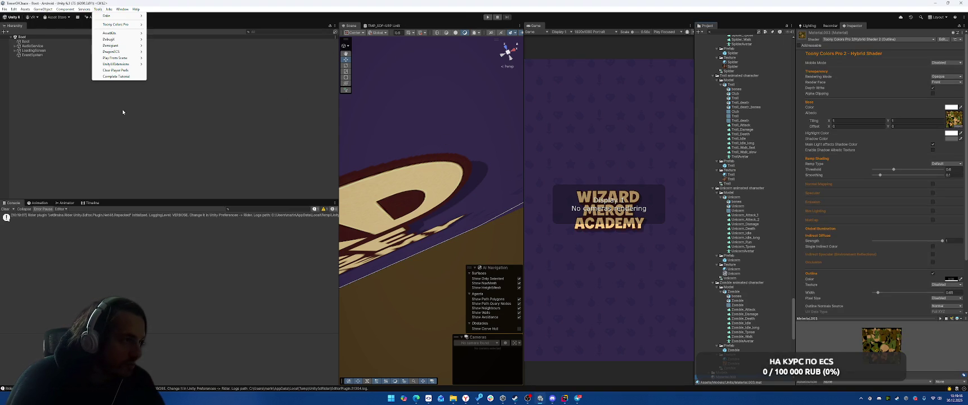
{"action": "left_click", "coordinate": [125, 70]}
{"action": "left_click", "coordinate": [487, 17]}
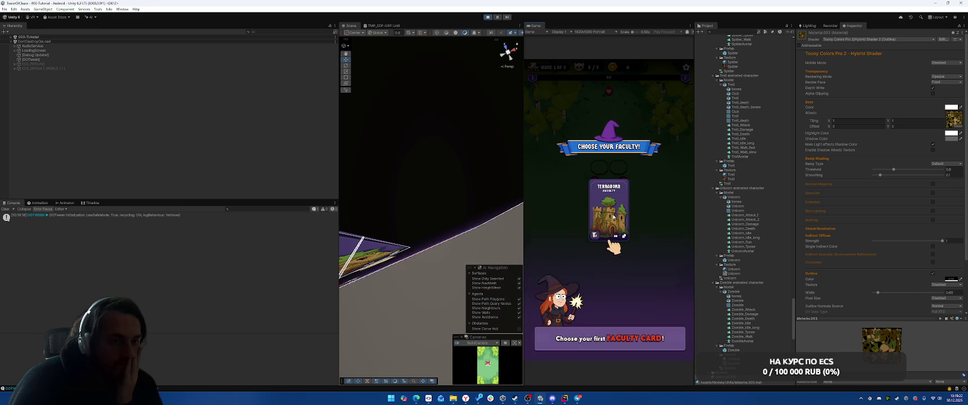
{"action": "left_click", "coordinate": [613, 246]}
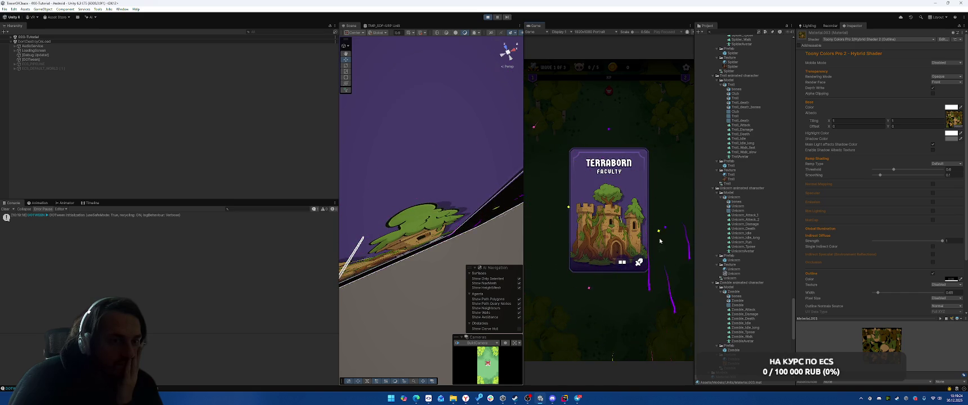
{"action": "left_click", "coordinate": [607, 195]}
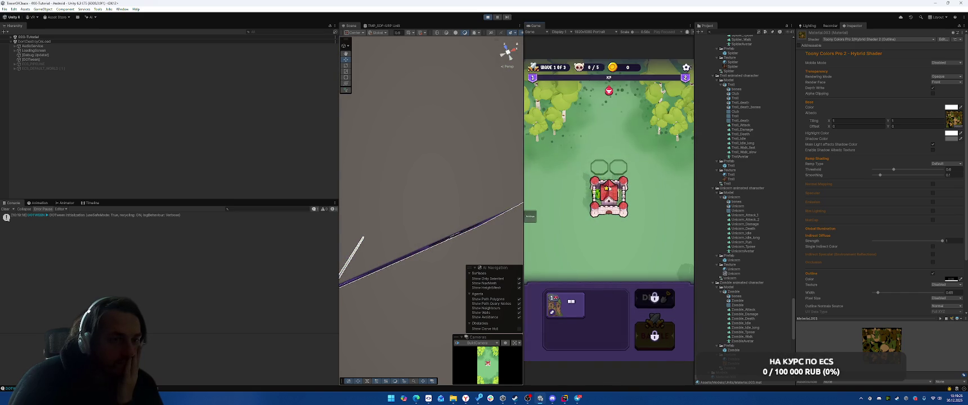
{"action": "left_click", "coordinate": [655, 329]}
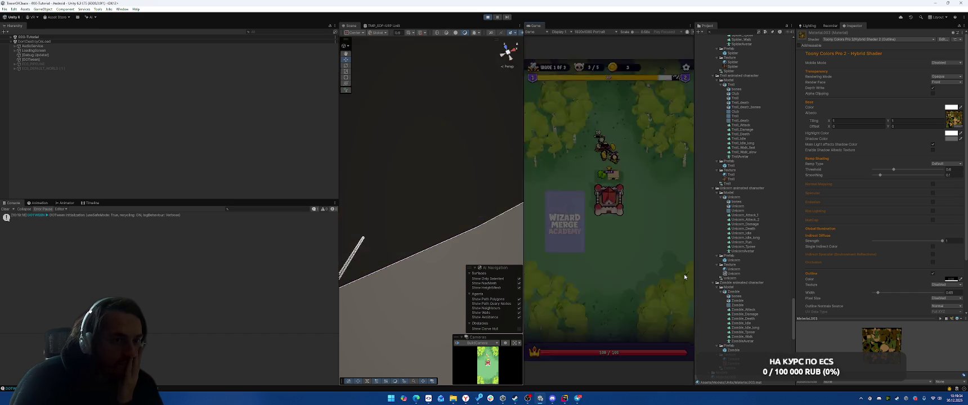
Cast Fire Ball on the enemies, place the castle card beside the castle, and start the battle.
{"action": "left_click", "coordinate": [602, 213]}
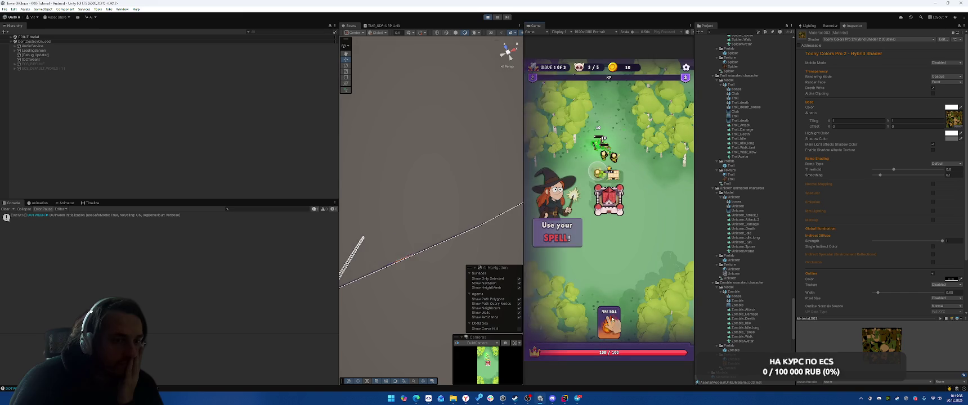
{"action": "left_click_drag", "start_coordinate": [612, 329], "coordinate": [600, 147]}
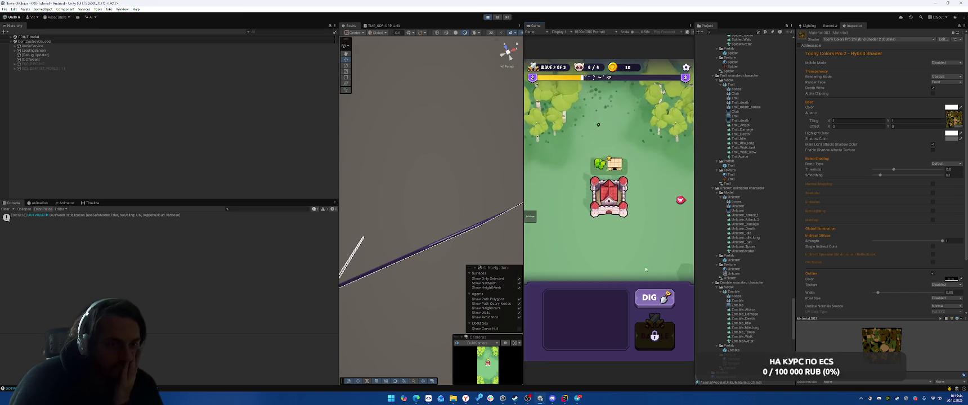
{"action": "left_click", "coordinate": [608, 198]}
{"action": "left_click_drag", "start_coordinate": [562, 312], "coordinate": [636, 194]}
{"action": "left_click", "coordinate": [649, 332]}
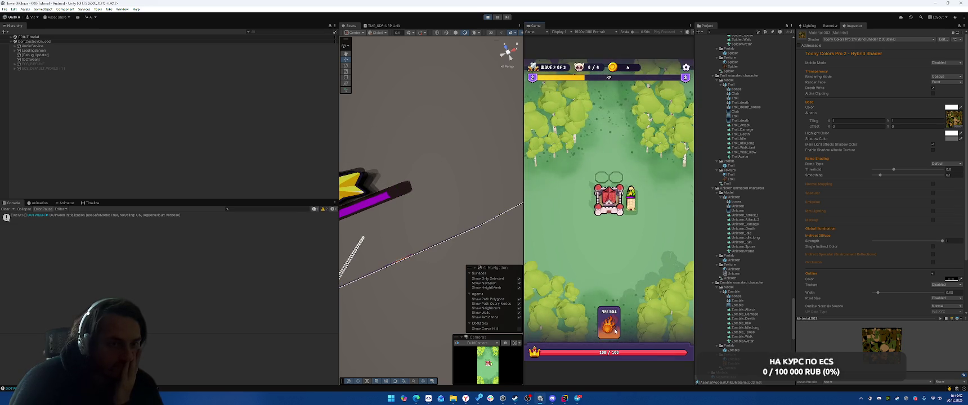
Cast Fire Ball twice more, pick Terraborn, place the building below the castle, then stop Play mode.
{"action": "left_click_drag", "start_coordinate": [615, 333], "coordinate": [685, 238]}
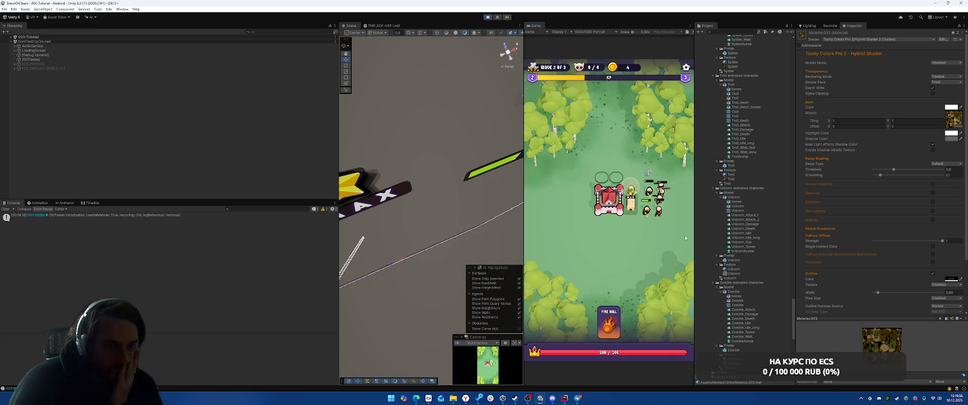
{"action": "mouse_move", "coordinate": [609, 322]}
{"action": "left_mouse_down"}
{"action": "mouse_move", "coordinate": [637, 277]}
{"action": "mouse_move", "coordinate": [652, 197]}
{"action": "left_mouse_up"}
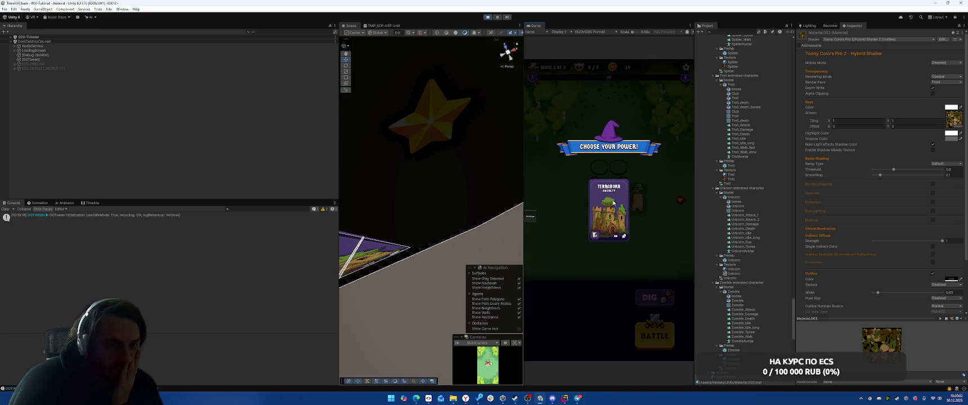
{"action": "left_click", "coordinate": [614, 202]}
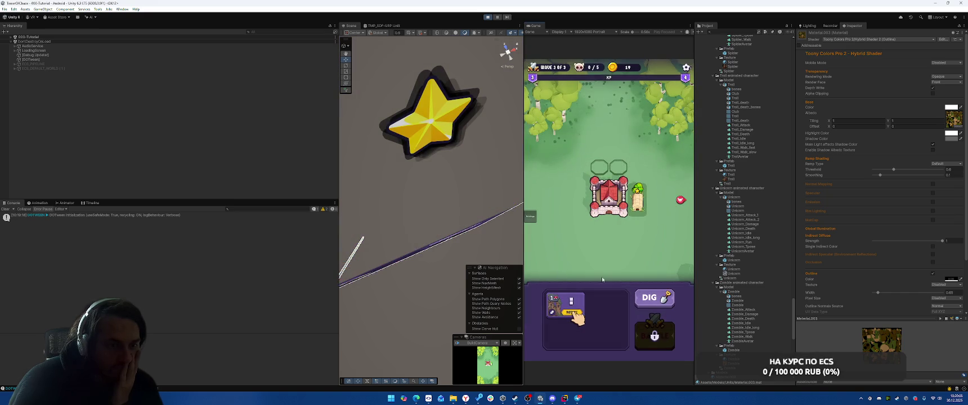
{"action": "left_click_drag", "start_coordinate": [566, 308], "coordinate": [630, 224]}
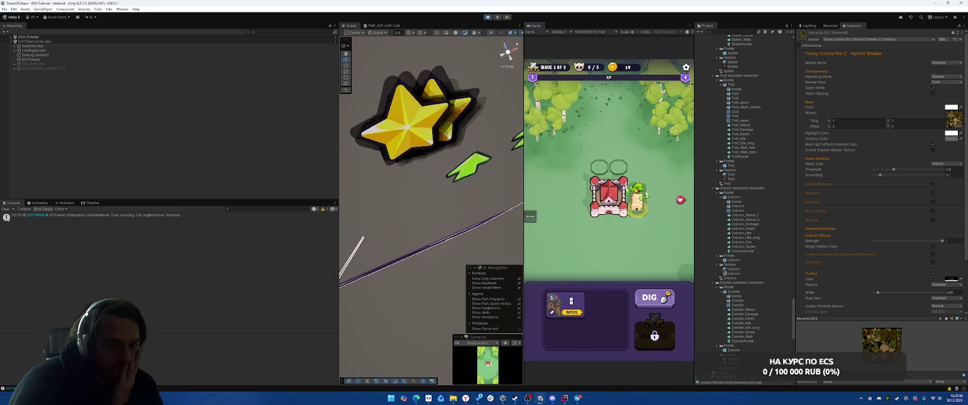
{"action": "key", "text": "ctrl+p"}
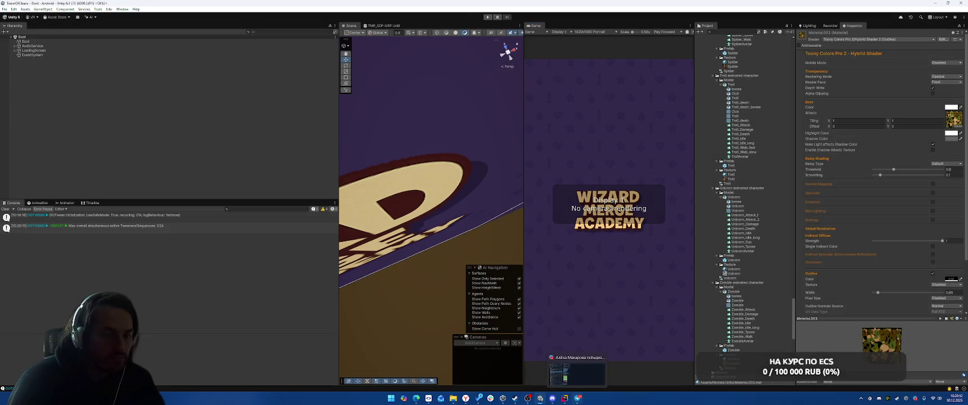
In Rider, search 'Tuto' to open TutorialWindow.cs and scroll down to the MergeFaculty case.
{"action": "key", "text": "alt+Tab"}
{"action": "key", "text": "shift"}
{"action": "key", "text": "shift"}
{"action": "type", "text": "Tuto"}
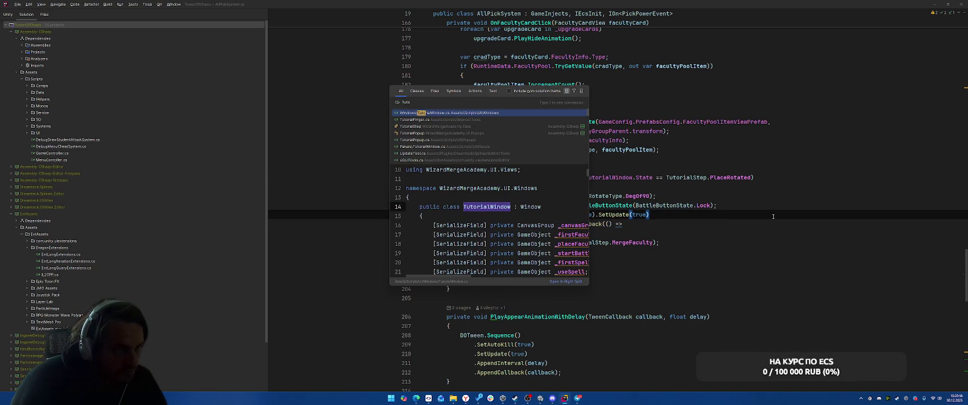
{"action": "key", "text": "Return"}
{"action": "scroll", "coordinate": [771, 220], "scroll_direction": "down", "scroll_amount": 3}
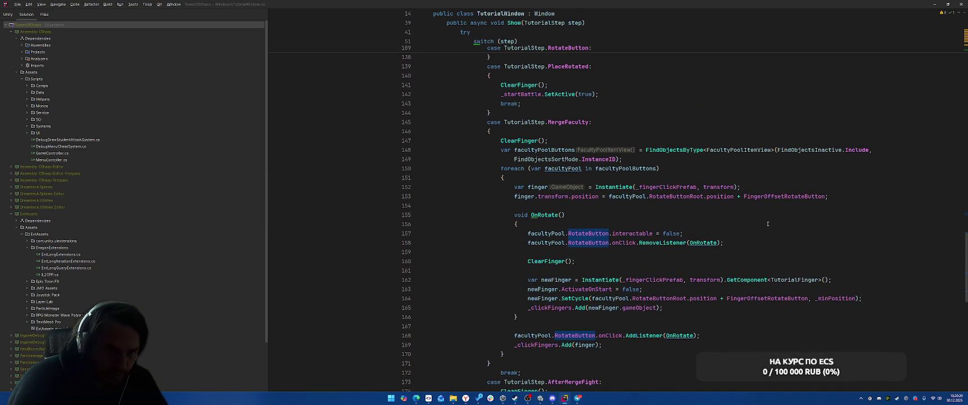
{"action": "scroll", "coordinate": [769, 220], "scroll_direction": "down", "scroll_amount": 1}
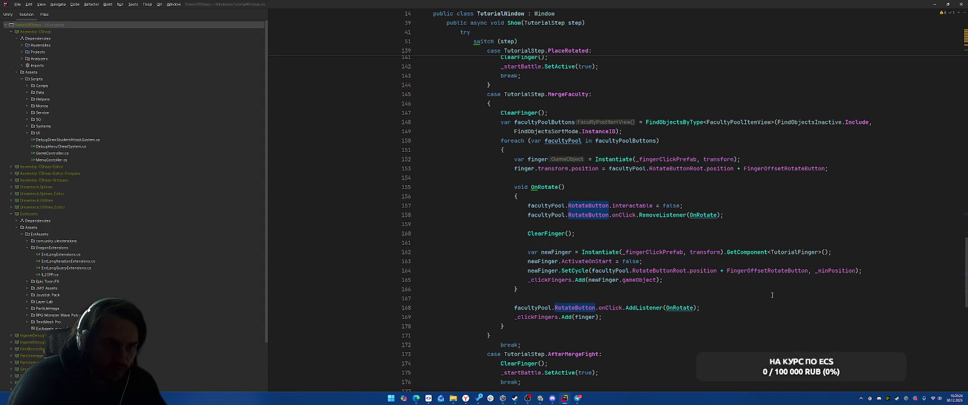
{"action": "scroll", "coordinate": [772, 295], "scroll_direction": "down", "scroll_amount": 1}
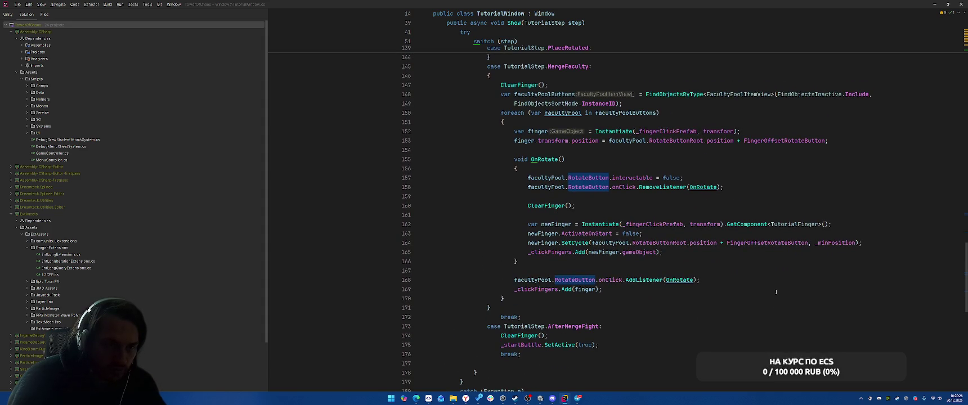
Move the rotate-button interactable = false line up to below line 152.
{"action": "left_click", "coordinate": [528, 178]}
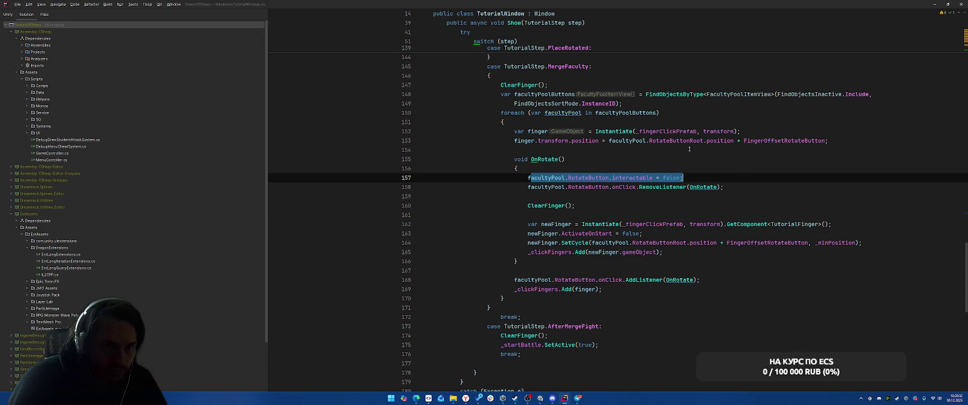
{"action": "key", "text": "shift+End"}
{"action": "key", "text": "ctrl+c"}
{"action": "key", "text": "Delete"}
{"action": "left_click", "coordinate": [754, 132]}
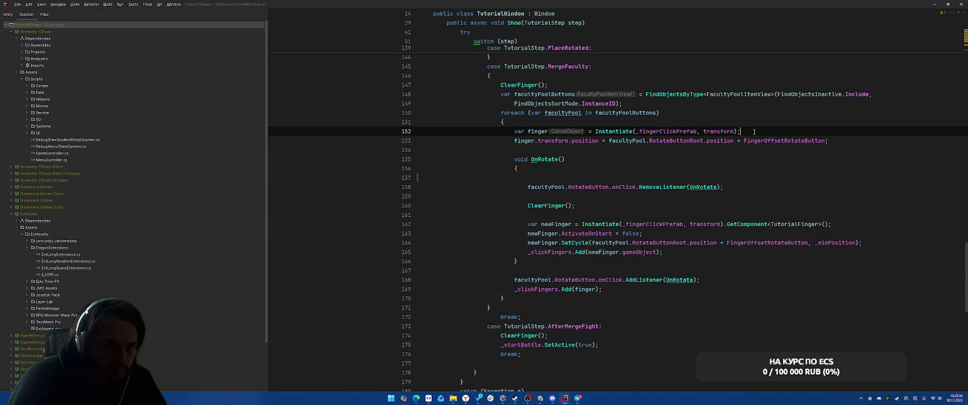
{"action": "key", "text": "Return"}
{"action": "key", "text": "ctrl+v"}
Cut the newFinger block, delete the OnRotate block, and paste the newFinger lines into the loop.
{"action": "left_click_drag", "start_coordinate": [528, 234], "coordinate": [664, 262]}
{"action": "key", "text": "ctrl+c"}
{"action": "key", "text": "Delete"}
{"action": "left_click", "coordinate": [511, 168]}
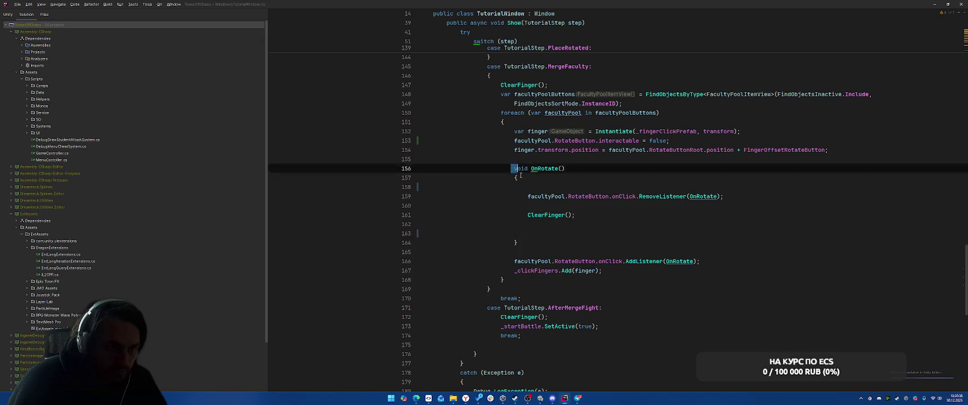
{"action": "left_click_drag", "start_coordinate": [510, 168], "coordinate": [700, 261]}
{"action": "key", "text": "Delete"}
{"action": "key", "text": "Return"}
{"action": "key", "text": "Return"}
{"action": "key", "text": "Up"}
{"action": "key", "text": "Up"}
{"action": "key", "text": "ctrl+v"}
Delete the old finger instantiation, finger position line and leftover finger lines.
{"action": "left_click", "coordinate": [742, 131]}
{"action": "key", "text": "shift+Home"}
{"action": "key", "text": "BackSpace"}
{"action": "left_click", "coordinate": [512, 150]}
{"action": "key", "text": "ctrl+x"}
{"action": "key", "text": "Up"}
{"action": "key", "text": "Up"}
{"action": "key", "text": "BackSpace"}
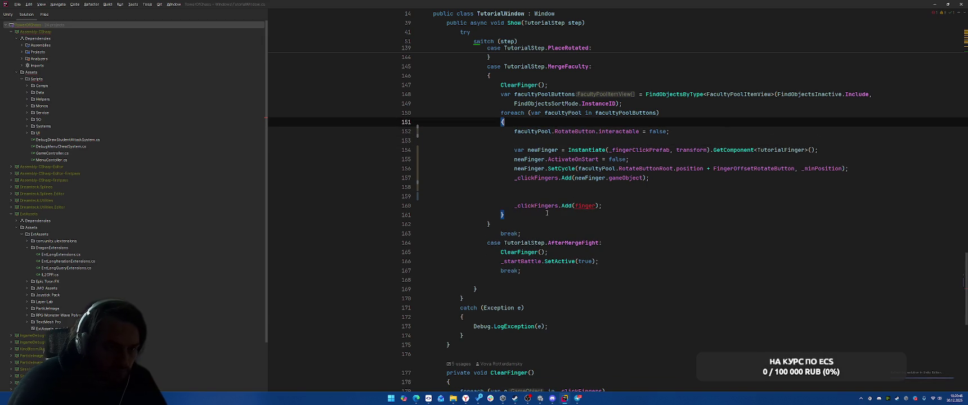
{"action": "left_click_drag", "start_coordinate": [566, 188], "coordinate": [647, 206]}
{"action": "key", "text": "BackSpace"}
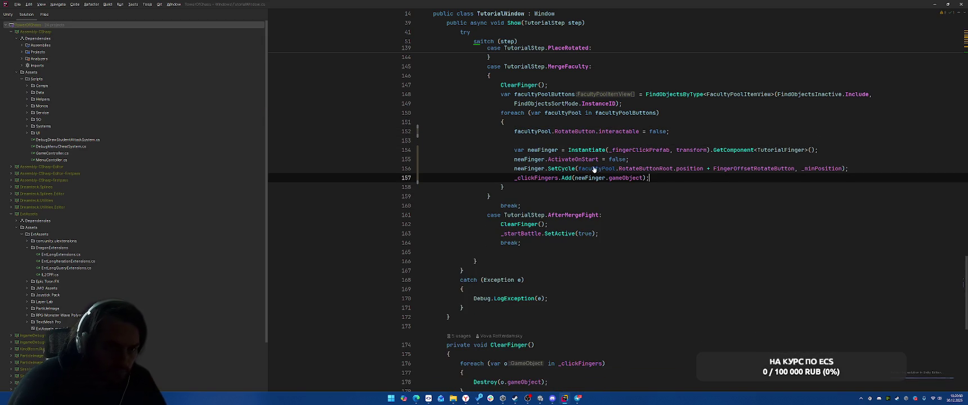
Rename the newFinger variable to dragFinger everywhere with Shift+F6.
{"action": "left_click", "coordinate": [536, 150]}
{"action": "key", "text": "shift+F6"}
{"action": "type", "text": "dr"}
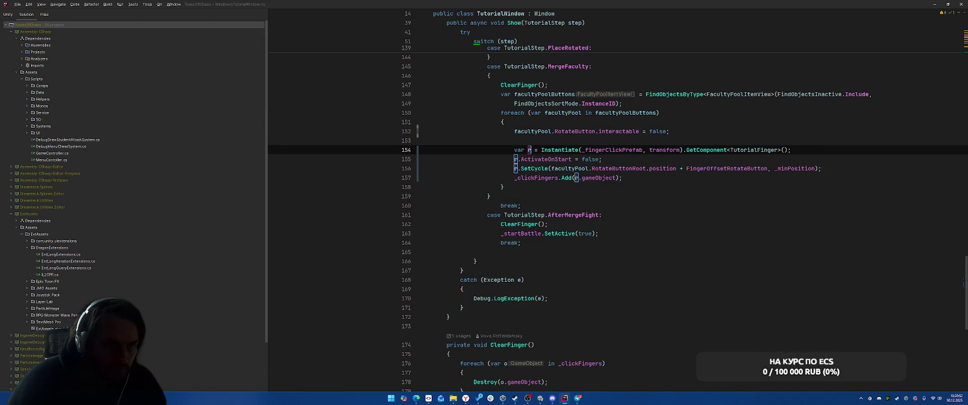
{"action": "type", "text": "agFinger"}
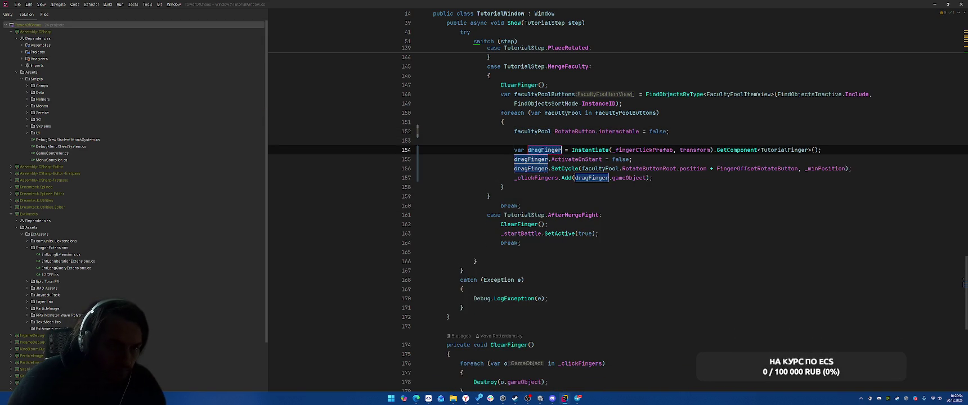
{"action": "left_click", "coordinate": [722, 132]}
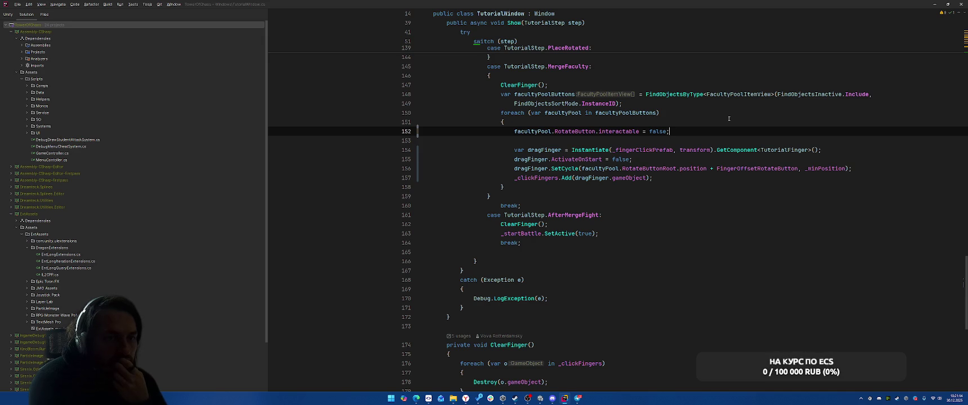
Review the new loop lines and FingerOffsetRotateButton argument, then return to Unity.
{"action": "key", "text": "Down"}
{"action": "key", "text": "Down"}
{"action": "key", "text": "Down"}
{"action": "key", "text": "Up"}
{"action": "key", "text": "Up"}
{"action": "key", "text": "Up"}
{"action": "left_click", "coordinate": [718, 169]}
{"action": "key", "text": "Down"}
{"action": "key", "text": "Down"}
{"action": "key", "text": "Up"}
{"action": "scroll", "coordinate": [723, 225], "scroll_direction": "up", "scroll_amount": 4}
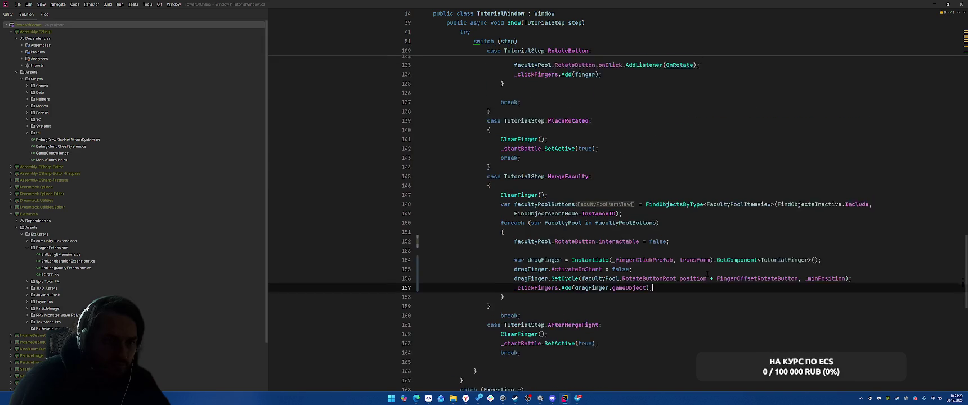
{"action": "scroll", "coordinate": [726, 259], "scroll_direction": "down", "scroll_amount": 3}
{"action": "left_click", "coordinate": [732, 255]}
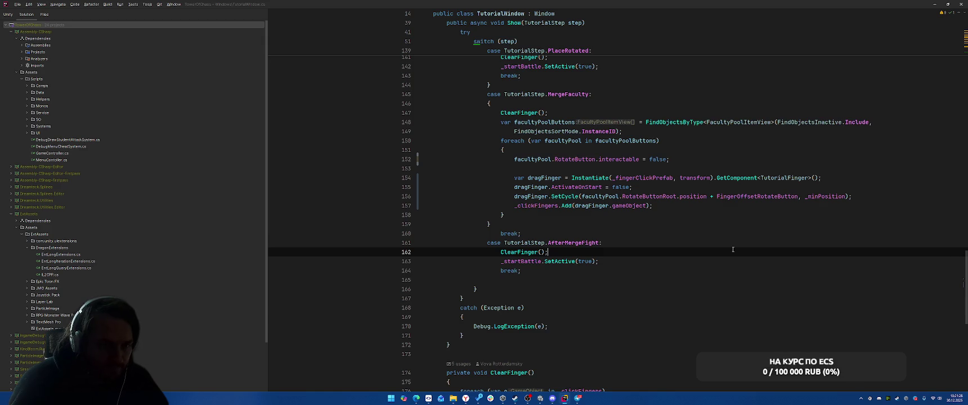
{"action": "scroll", "coordinate": [743, 160], "scroll_direction": "up", "scroll_amount": 2}
{"action": "left_click", "coordinate": [743, 160]}
{"action": "key", "text": "alt+Tab"}
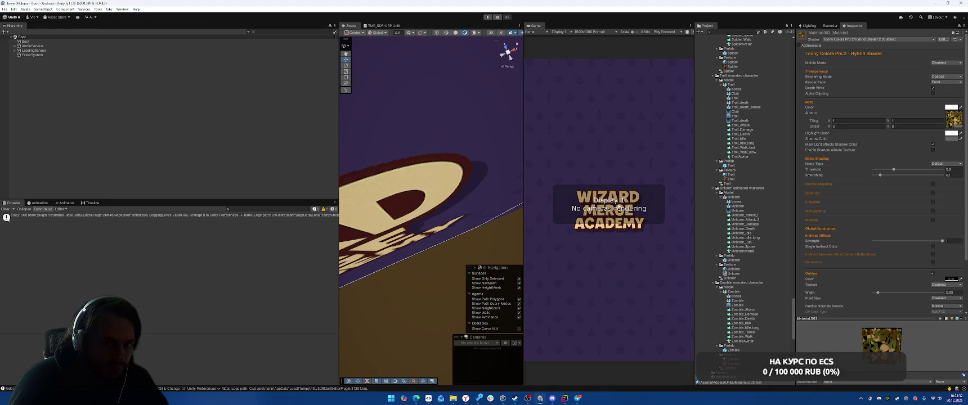
In the Project window, collapse the Models folder and scroll to the other asset folders.
{"action": "scroll", "coordinate": [749, 236], "scroll_direction": "up", "scroll_amount": 10}
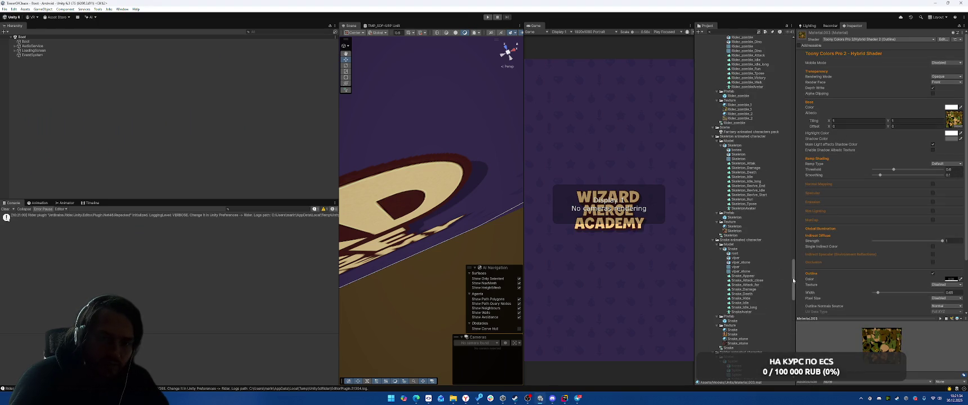
{"action": "scroll", "coordinate": [793, 279], "scroll_direction": "up", "scroll_amount": 10}
{"action": "left_click", "coordinate": [701, 75]}
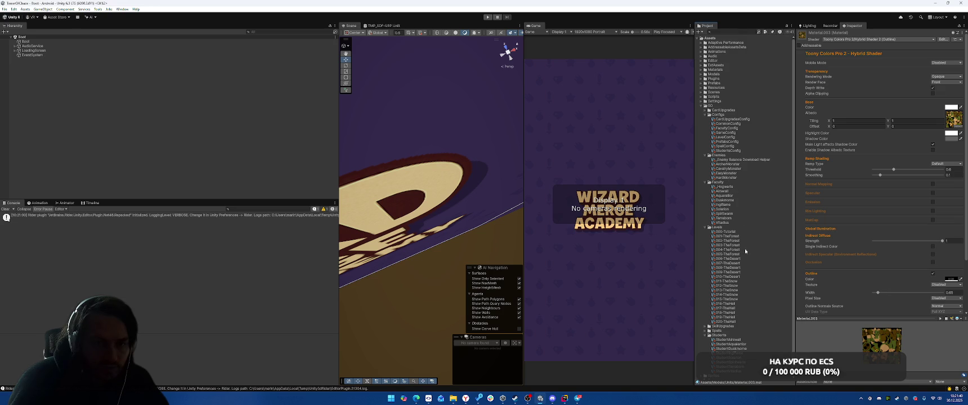
{"action": "scroll", "coordinate": [744, 238], "scroll_direction": "down", "scroll_amount": 1}
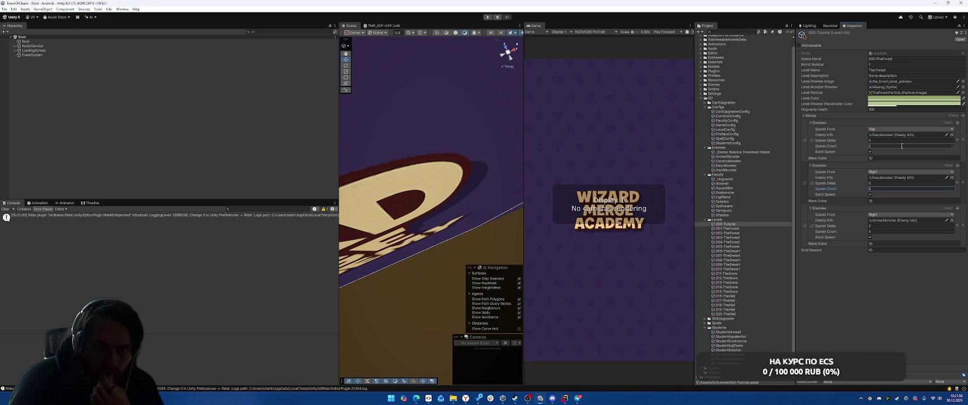
Enter Play mode, launch level 1-1 The Forest, stop, then run Tools > Clear Player Prefs.
{"action": "left_click", "coordinate": [487, 18]}
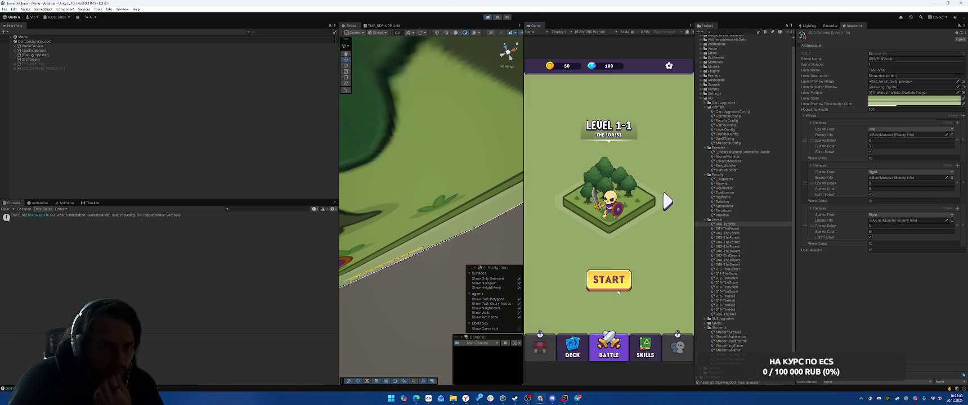
{"action": "left_click", "coordinate": [617, 289]}
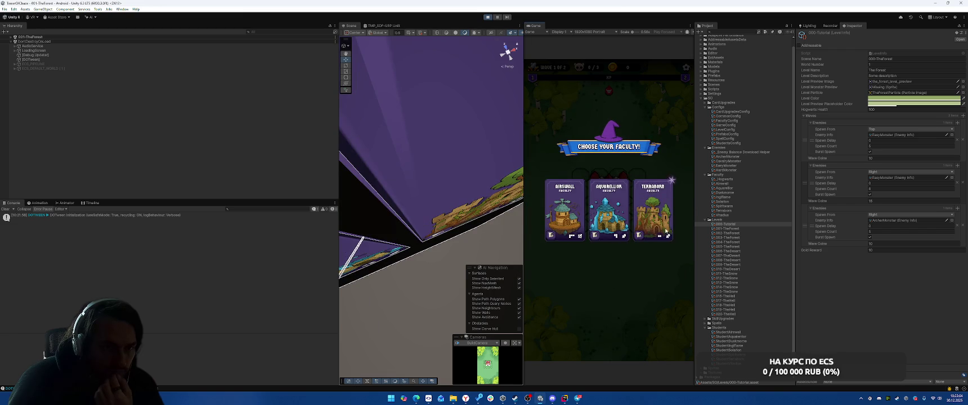
{"action": "left_click", "coordinate": [485, 18]}
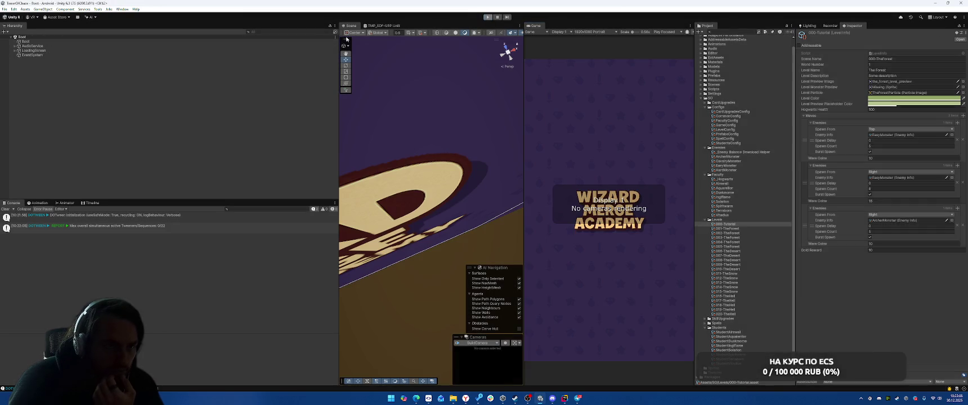
{"action": "left_click", "coordinate": [97, 9]}
{"action": "left_click", "coordinate": [115, 70]}
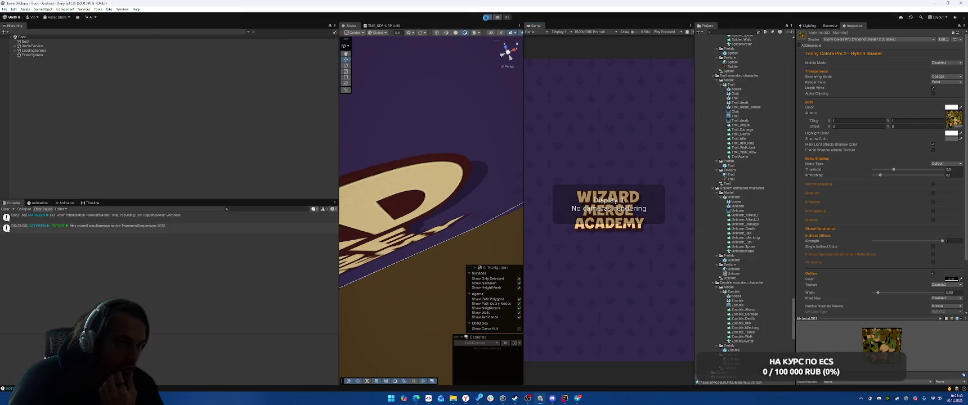
Replay from a fresh save: pick Terraborn, start the first tutorial battle and choose Fire Ball.
{"action": "left_click", "coordinate": [487, 18]}
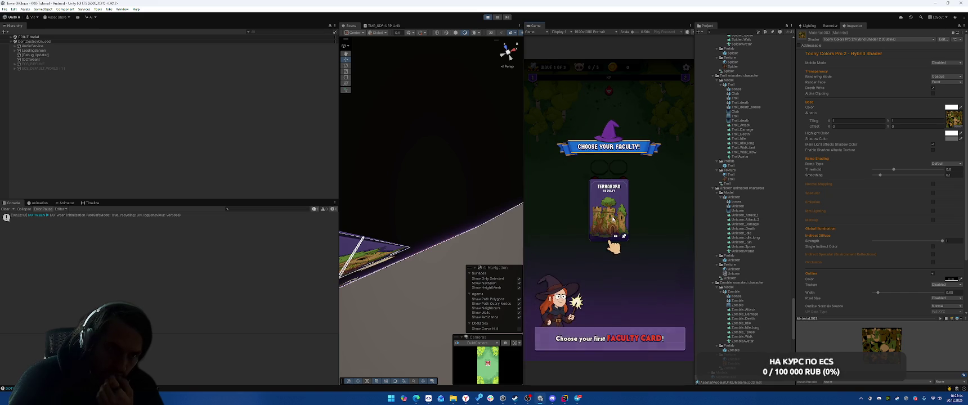
{"action": "left_click", "coordinate": [613, 220]}
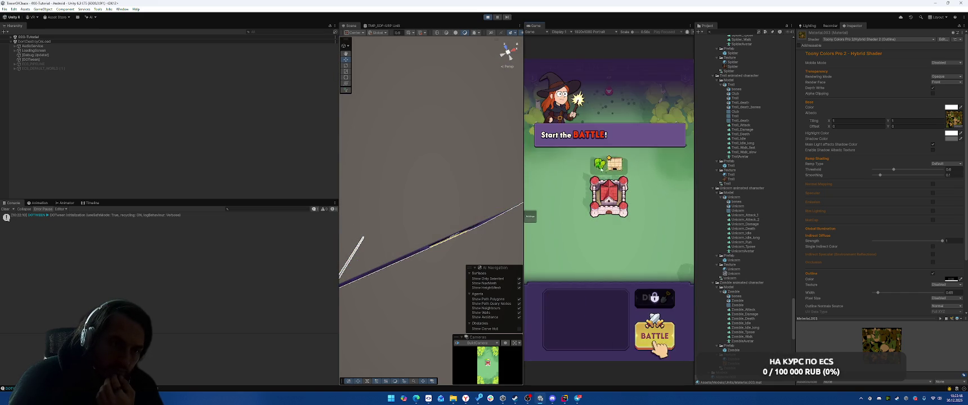
{"action": "left_click", "coordinate": [653, 326]}
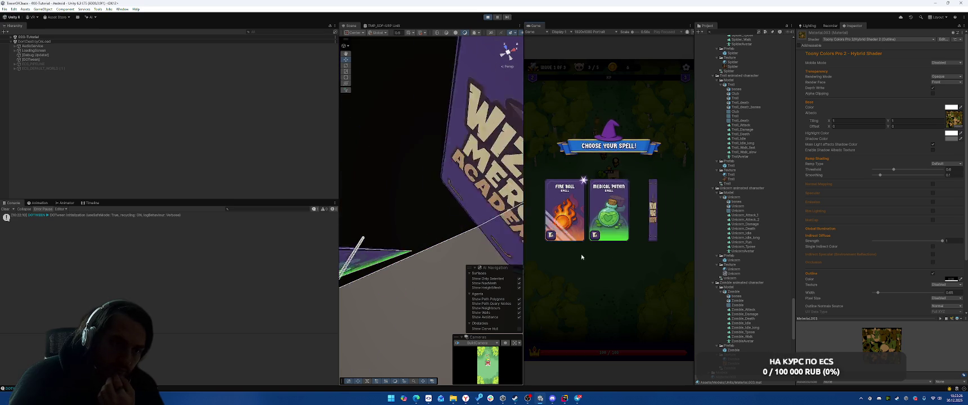
{"action": "left_click", "coordinate": [565, 213]}
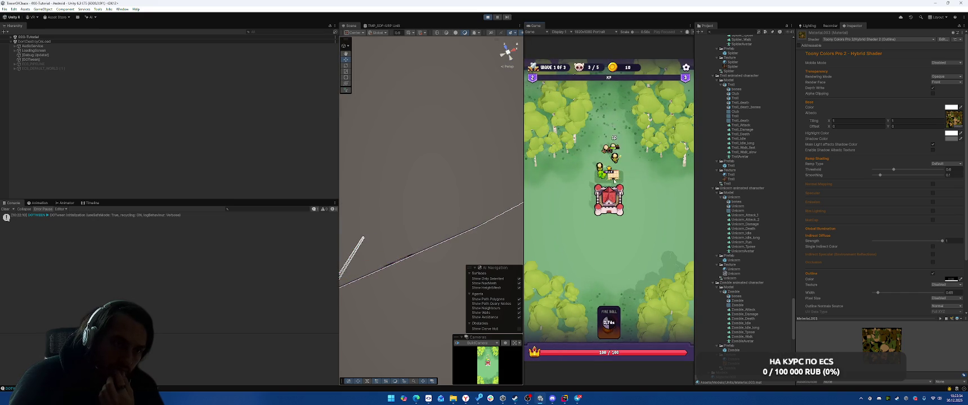
Cast Fire Ball, DIG cells beside the castle, place the tower on them, and start the next wave.
{"action": "left_click", "coordinate": [614, 331]}
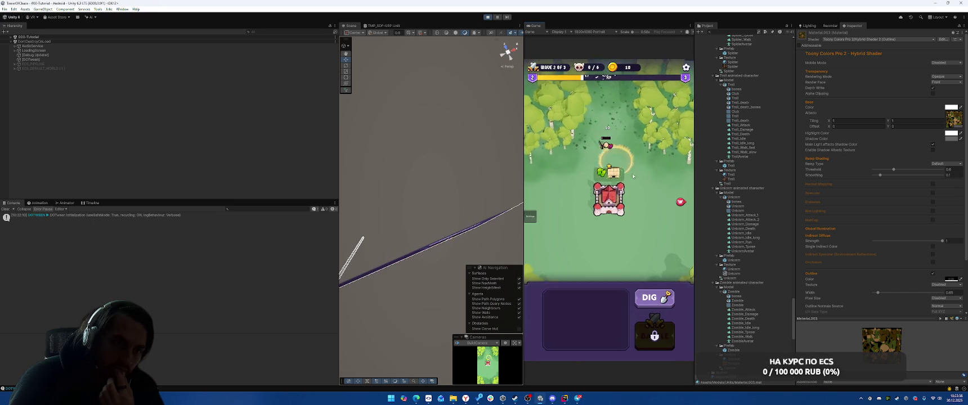
{"action": "left_click", "coordinate": [653, 298]}
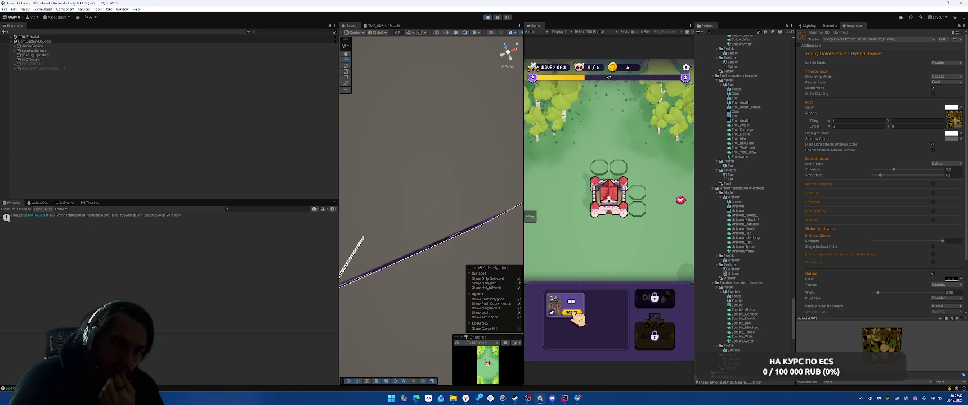
{"action": "left_click_drag", "start_coordinate": [585, 315], "coordinate": [638, 200]}
{"action": "left_click", "coordinate": [668, 341]}
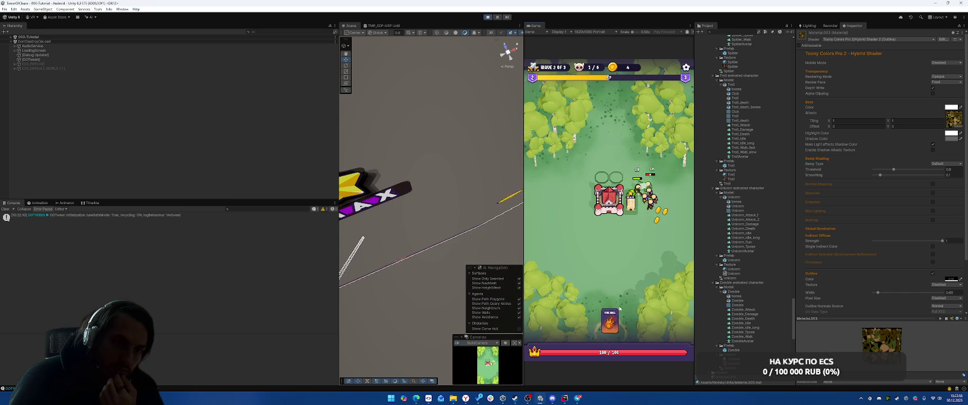
Cast Fire Ball on the enemy group, pick the Terraborn card, then switch to Rider.
{"action": "left_click", "coordinate": [670, 285]}
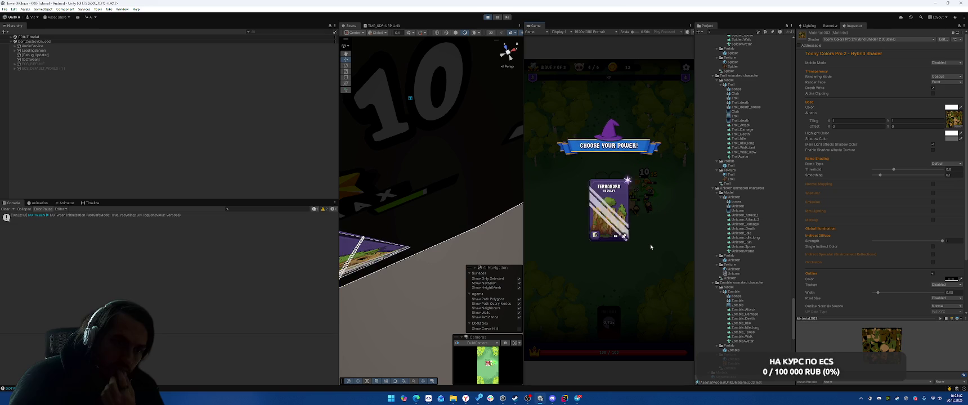
{"action": "left_click", "coordinate": [622, 211]}
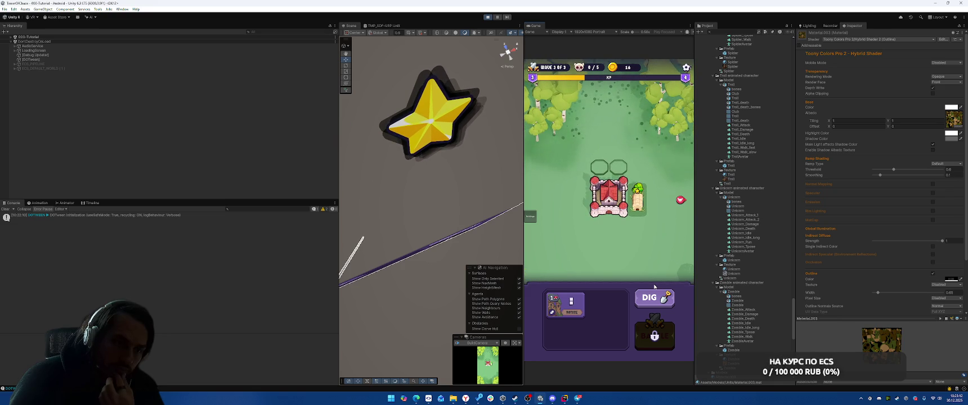
{"action": "key", "text": "alt+Tab"}
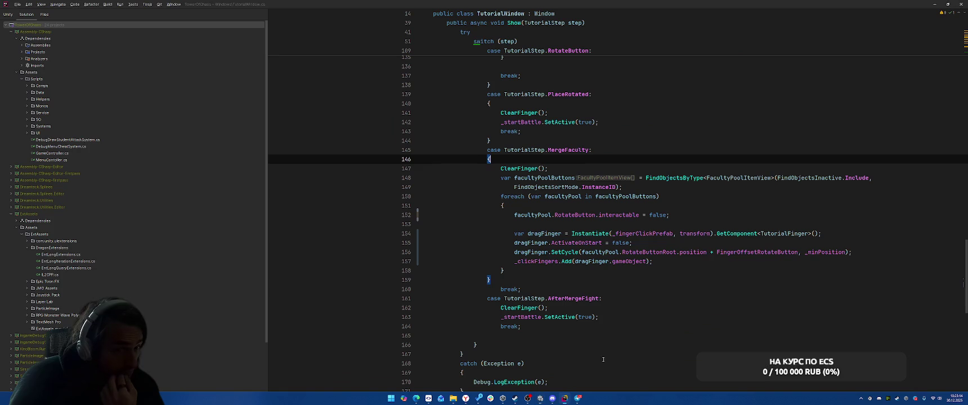
Read the MergeFaculty loop over faculty pool buttons and its dragFinger setup, then return to Unity.
{"action": "left_click", "coordinate": [706, 243]}
{"action": "left_click", "coordinate": [742, 198]}
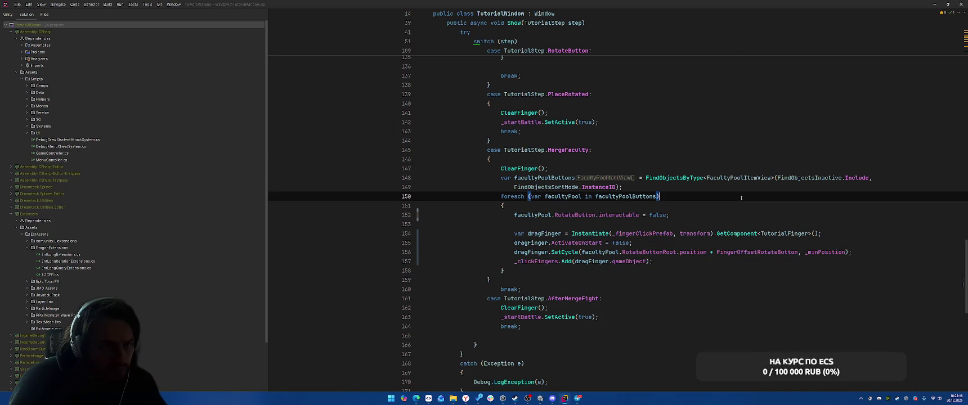
{"action": "left_click", "coordinate": [518, 216]}
{"action": "left_click", "coordinate": [548, 243]}
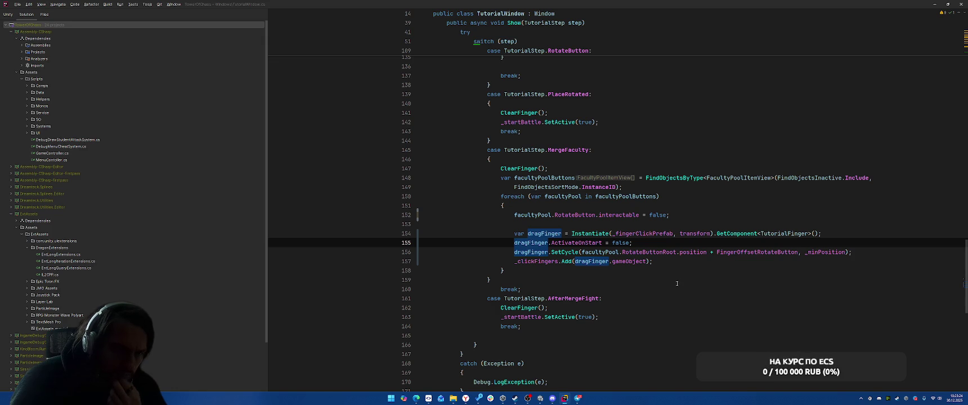
{"action": "key", "text": "alt+Tab"}
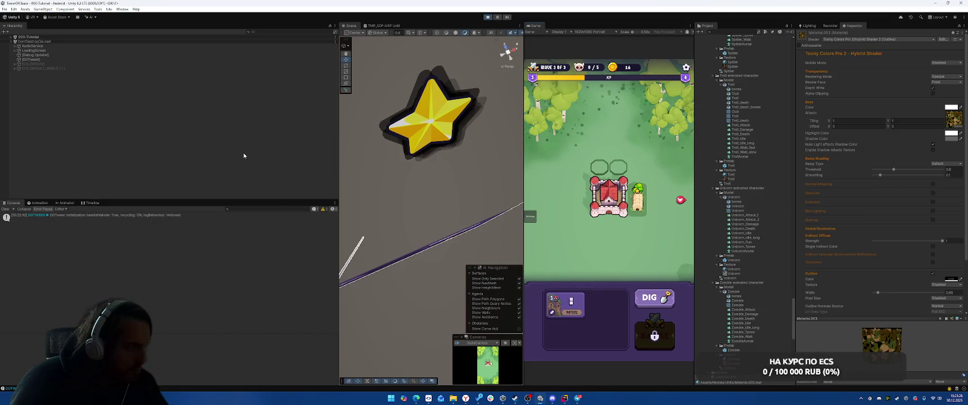
Inspect Terrabom(Clone) and the TutorialWindow tutorial settings in the Inspector, then start Play mode.
{"action": "left_click", "coordinate": [79, 105]}
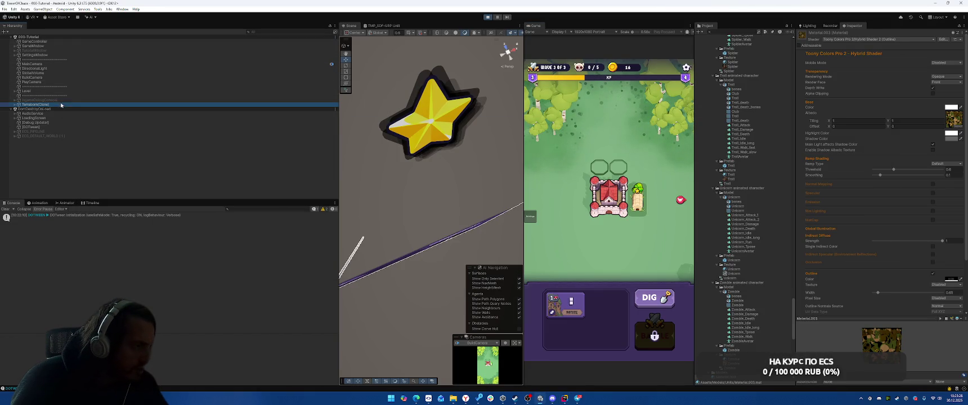
{"action": "left_click", "coordinate": [55, 51]}
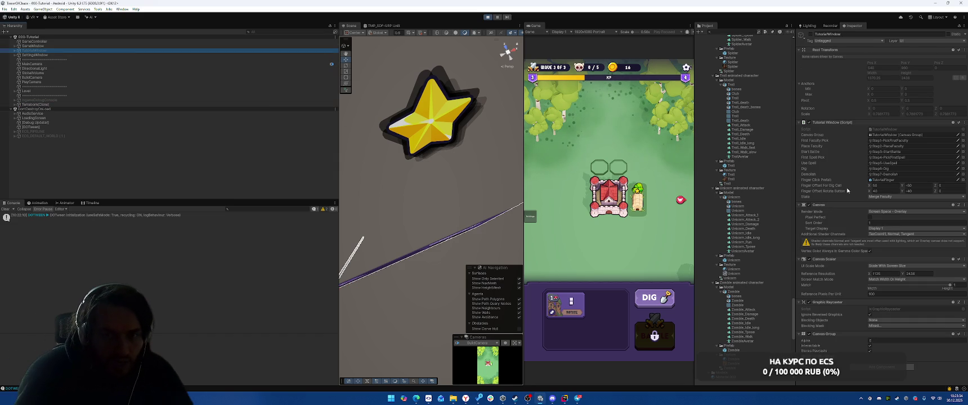
{"action": "left_click", "coordinate": [863, 223]}
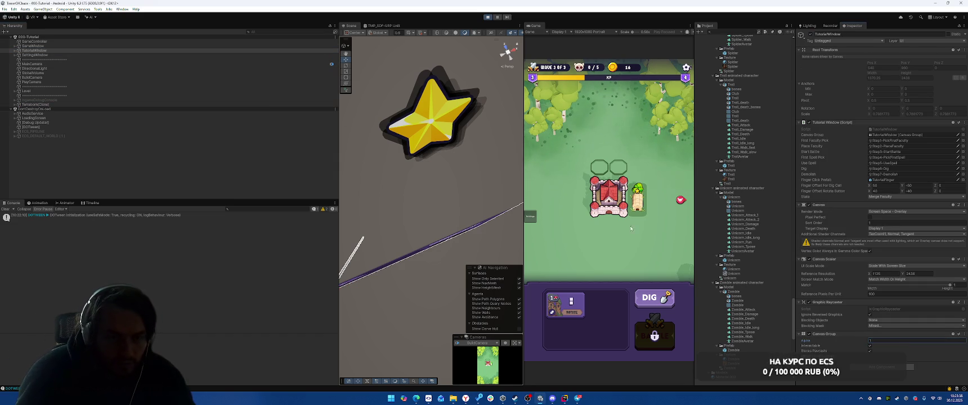
{"action": "left_click", "coordinate": [488, 18]}
{"action": "key", "text": "alt+Tab"}
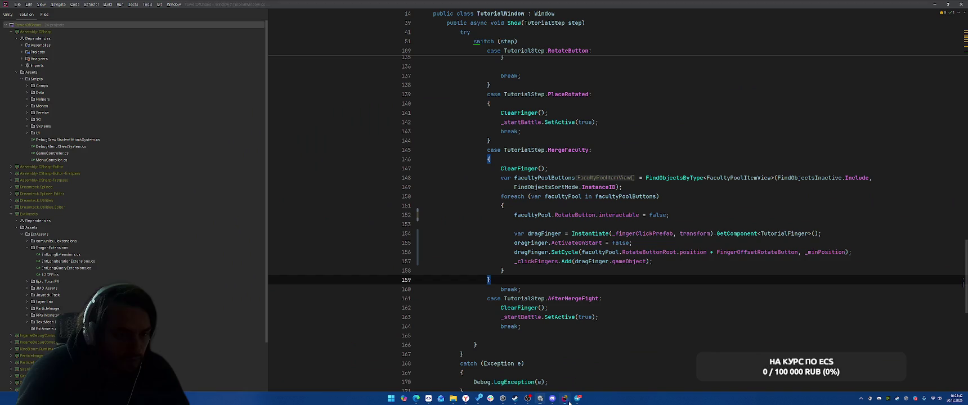
{"action": "left_click", "coordinate": [744, 162]}
{"action": "key", "text": "Return"}
{"action": "type", "text": "Show(tr"}
{"action": "key", "text": "Escape"}
{"action": "key", "text": "Home"}
{"action": "key", "text": "ctrl+b"}
{"action": "key", "text": "ctrl+alt+Left"}
{"action": "scroll", "coordinate": [624, 247], "scroll_direction": "down", "scroll_amount": 10}
{"action": "scroll", "coordinate": [625, 248], "scroll_direction": "down", "scroll_amount": 5}
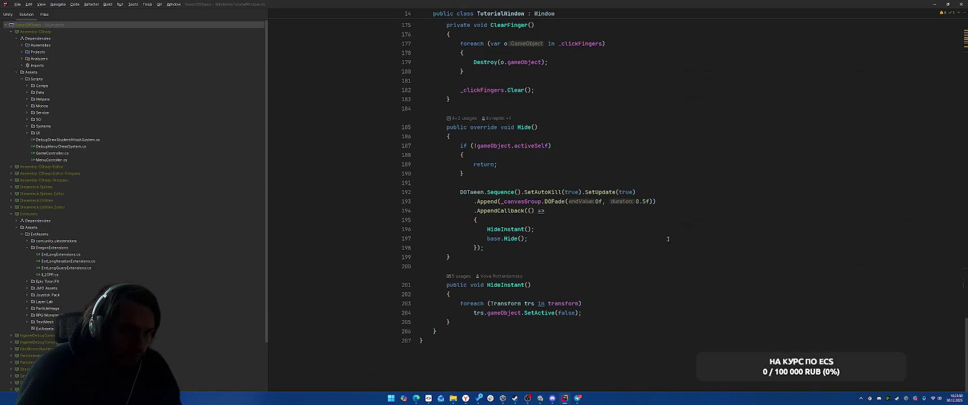
{"action": "scroll", "coordinate": [666, 240], "scroll_direction": "up", "scroll_amount": 20}
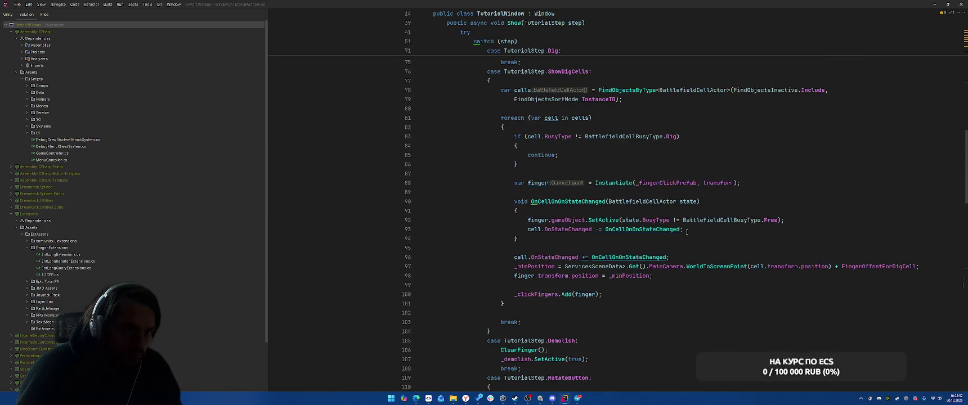
{"action": "scroll", "coordinate": [687, 231], "scroll_direction": "up", "scroll_amount": 15}
{"action": "scroll", "coordinate": [697, 225], "scroll_direction": "down", "scroll_amount": 3}
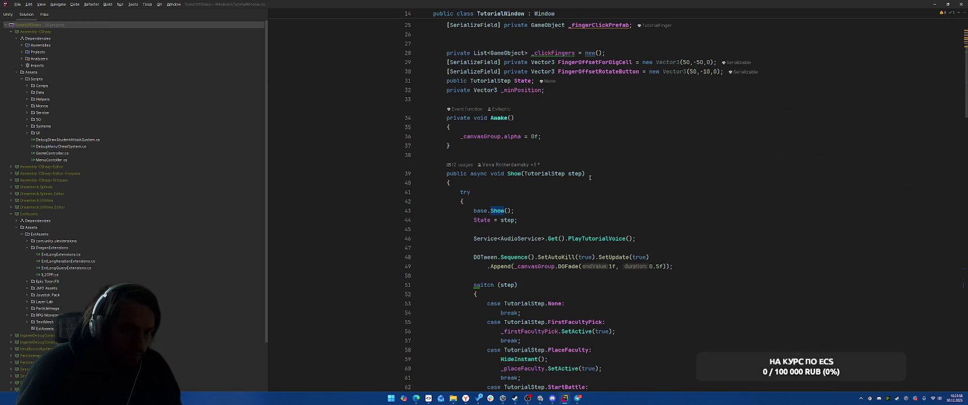
{"action": "scroll", "coordinate": [590, 178], "scroll_direction": "down", "scroll_amount": 5}
{"action": "left_click_drag", "start_coordinate": [451, 118], "coordinate": [673, 127]}
{"action": "left_click", "coordinate": [709, 109]}
{"action": "left_click", "coordinate": [728, 119]}
{"action": "scroll", "coordinate": [729, 120], "scroll_direction": "down", "scroll_amount": 20}
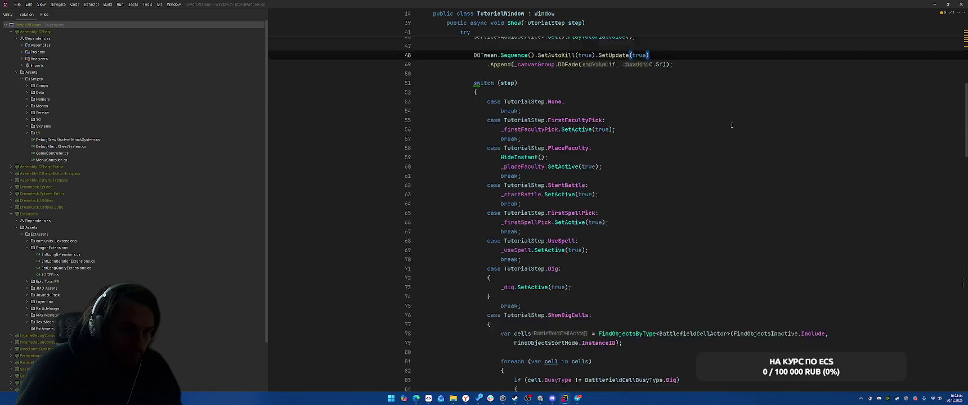
{"action": "scroll", "coordinate": [732, 127], "scroll_direction": "down", "scroll_amount": 6}
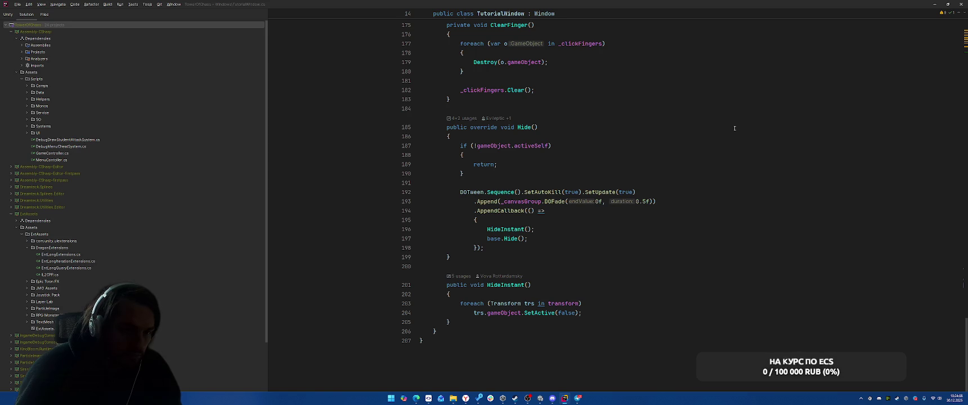
{"action": "scroll", "coordinate": [735, 128], "scroll_direction": "up", "scroll_amount": 7}
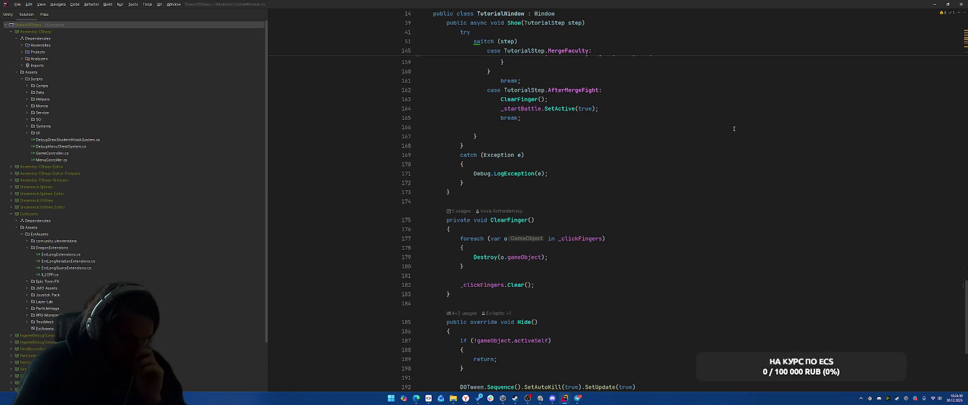
{"action": "scroll", "coordinate": [735, 129], "scroll_direction": "down", "scroll_amount": 6}
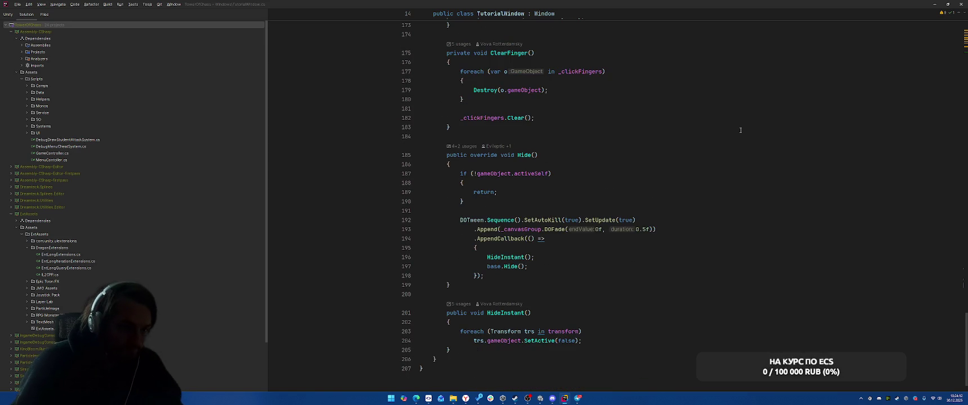
{"action": "left_click_drag", "start_coordinate": [462, 221], "coordinate": [510, 222]}
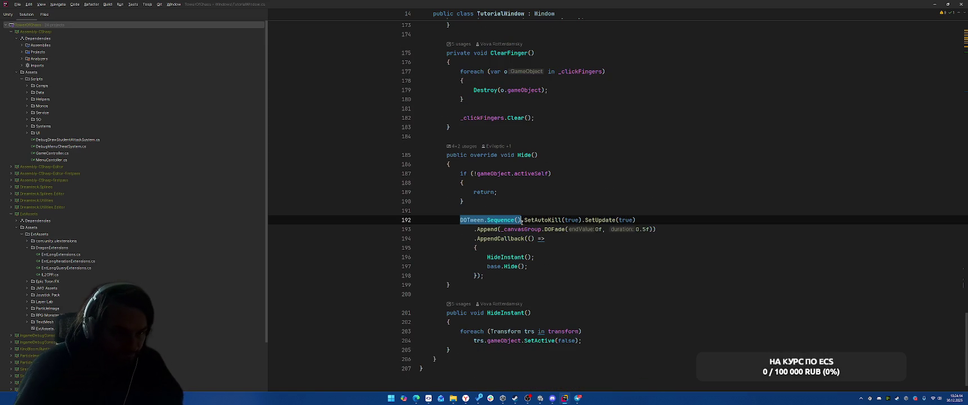
Store Hide()'s DOTween sequence in a new class field named sequence instead of a local.
{"action": "key", "text": "ctrl+alt+v"}
{"action": "key", "text": "Return"}
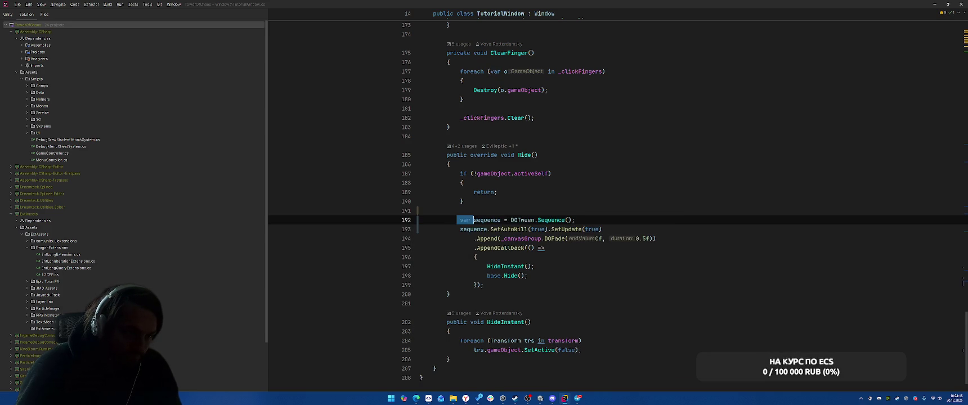
{"action": "key", "text": "BackSpace"}
{"action": "key", "text": "alt+Return"}
{"action": "key", "text": "Down"}
{"action": "key", "text": "Down"}
{"action": "key", "text": "Down"}
{"action": "key", "text": "Down"}
{"action": "key", "text": "Right"}
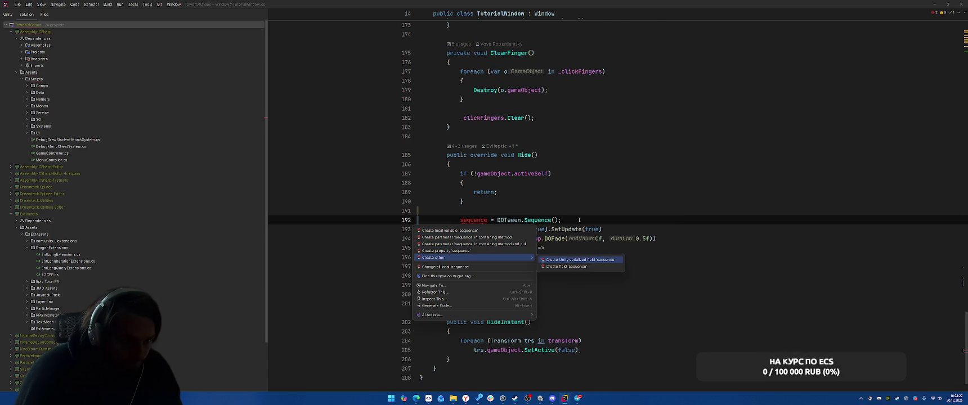
{"action": "key", "text": "Return"}
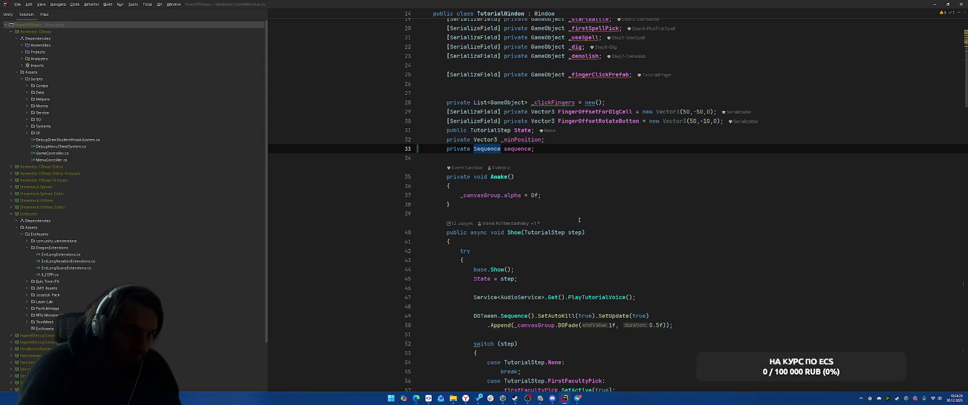
{"action": "key", "text": "Return"}
Add an 'if (sequence != null) sequence.Kill();' check before the fade-out sequence in Hide().
{"action": "key", "text": "Up"}
{"action": "key", "text": "Up"}
{"action": "key", "text": "Up"}
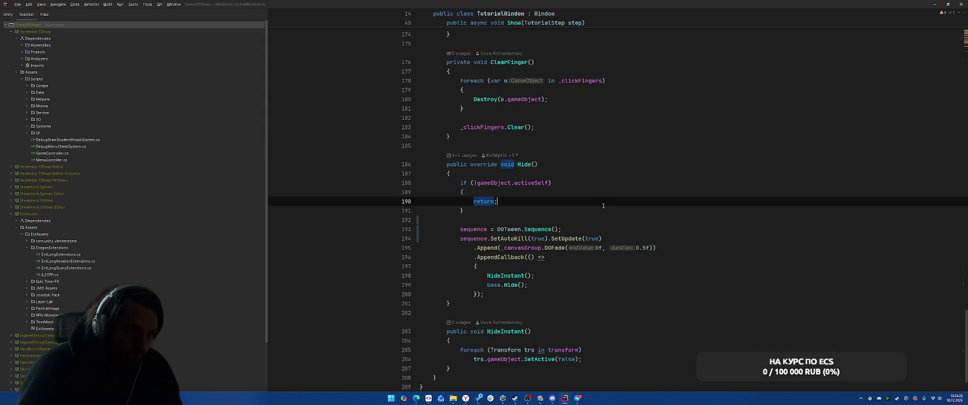
{"action": "key", "text": "Down"}
{"action": "key", "text": "Down"}
{"action": "key", "text": "Return"}
{"action": "key", "text": "Return"}
{"action": "key", "text": "Up"}
{"action": "type", "text": "if (seq"}
{"action": "key", "text": "Return"}
{"action": "key", "text": "ctrl+space"}
{"action": "key", "text": "Escape"}
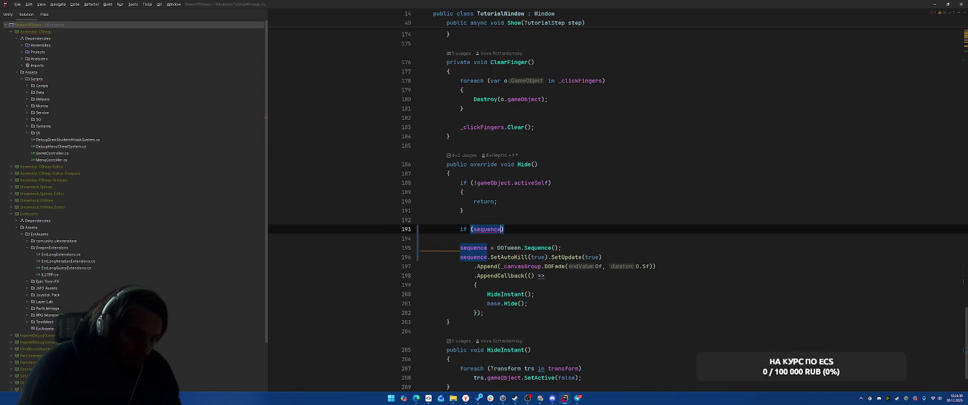
{"action": "type", "text": "!= null"}
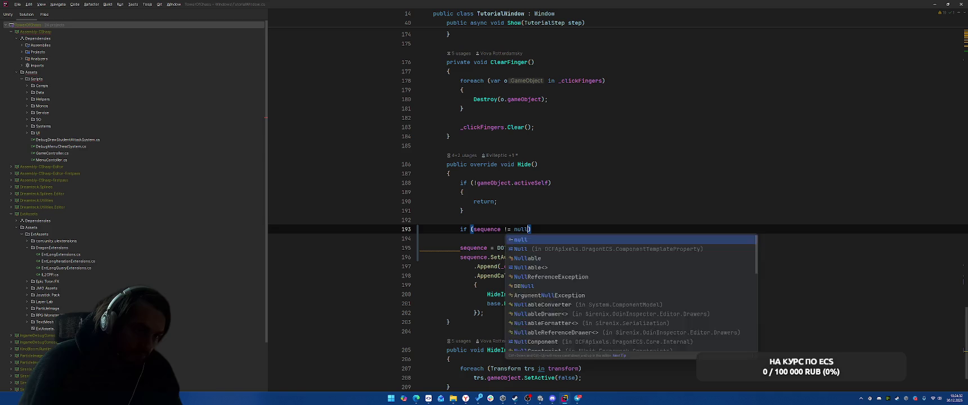
{"action": "key", "text": "Escape"}
{"action": "key", "text": "ctrl+shift+Return"}
{"action": "type", "text": "sequence.Kill();"}
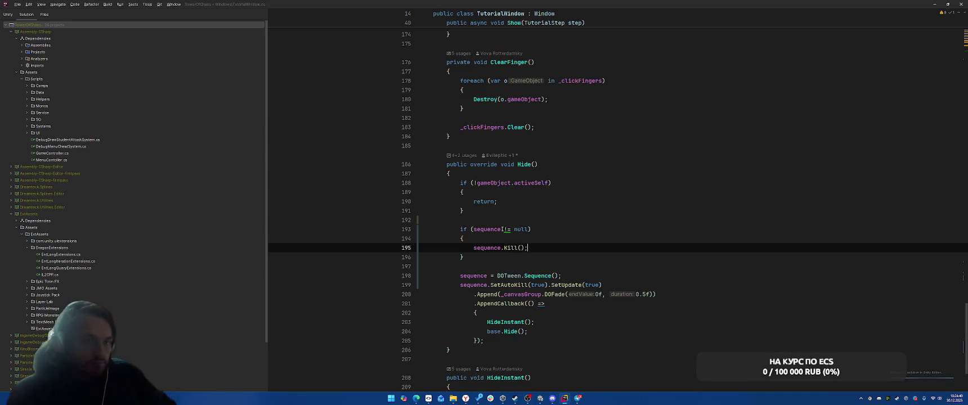
Collapse the null check into 'sequence?.Kill();'.
{"action": "left_click", "coordinate": [487, 229]}
{"action": "key", "text": "alt+Return"}
{"action": "key", "text": "Return"}
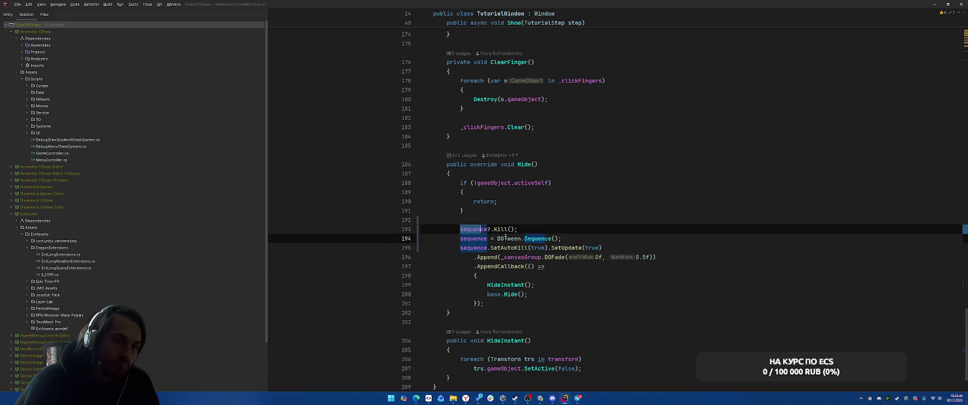
{"action": "scroll", "coordinate": [673, 165], "scroll_direction": "up", "scroll_amount": 15}
{"action": "scroll", "coordinate": [673, 165], "scroll_direction": "up", "scroll_amount": 20}
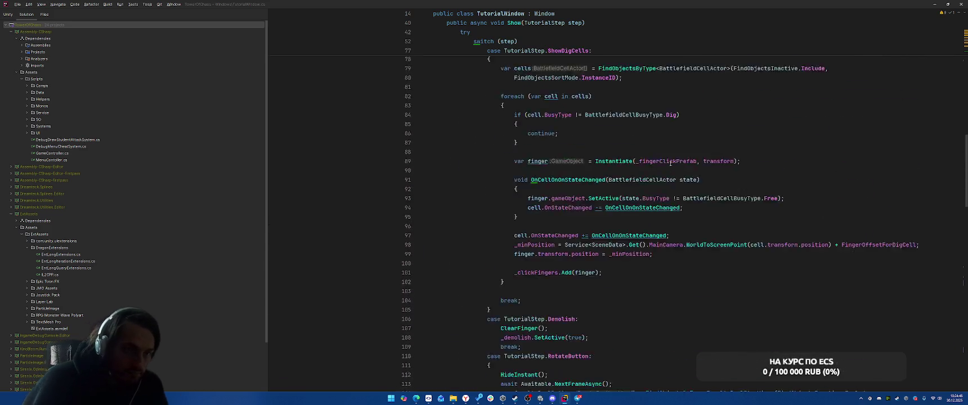
In Show(), add a line for the Kill call and assign DOTween.Sequence() to the sequence field.
{"action": "left_click", "coordinate": [698, 230]}
{"action": "key", "text": "Return"}
{"action": "left_click_drag", "start_coordinate": [473, 248], "coordinate": [538, 248]}
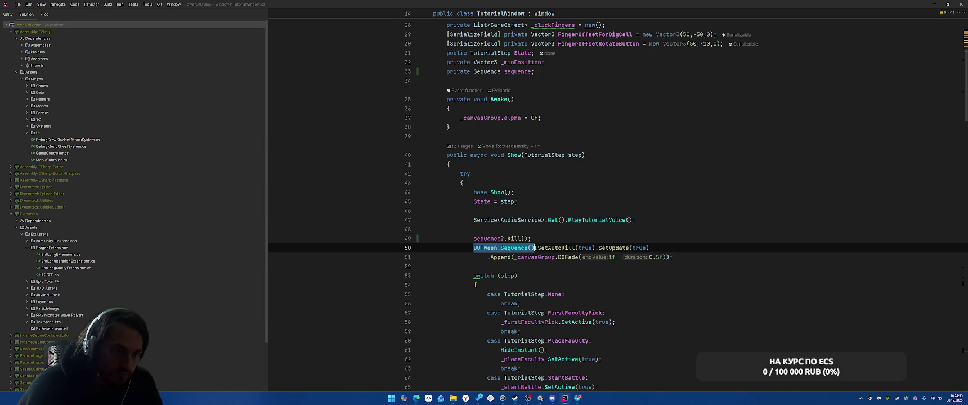
{"action": "key", "text": "ctrl+alt+v"}
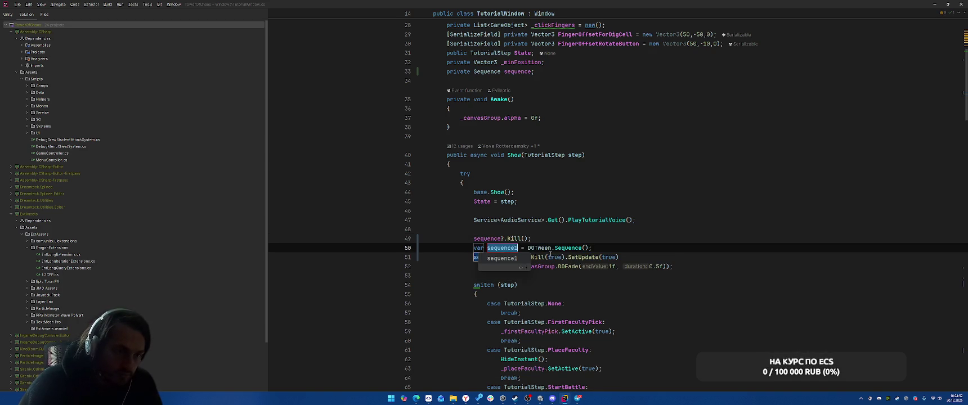
{"action": "key", "text": "BackSpace"}
{"action": "key", "text": "Return"}
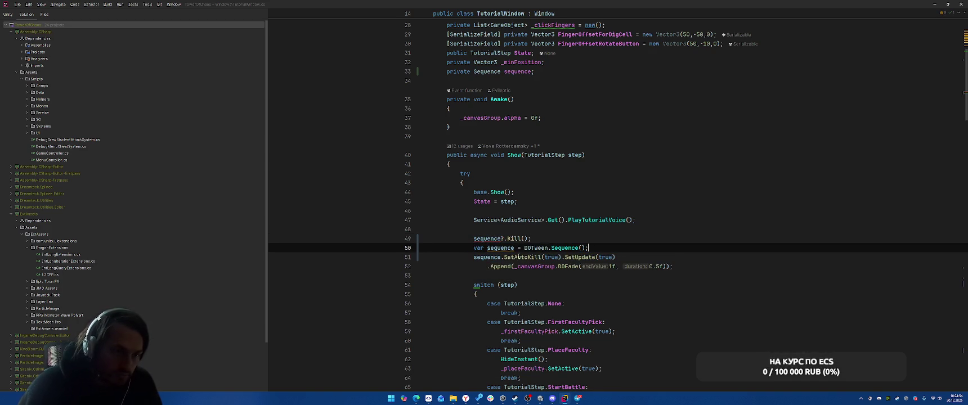
{"action": "key", "text": "Home"}
{"action": "key", "text": "ctrl+Delete"}
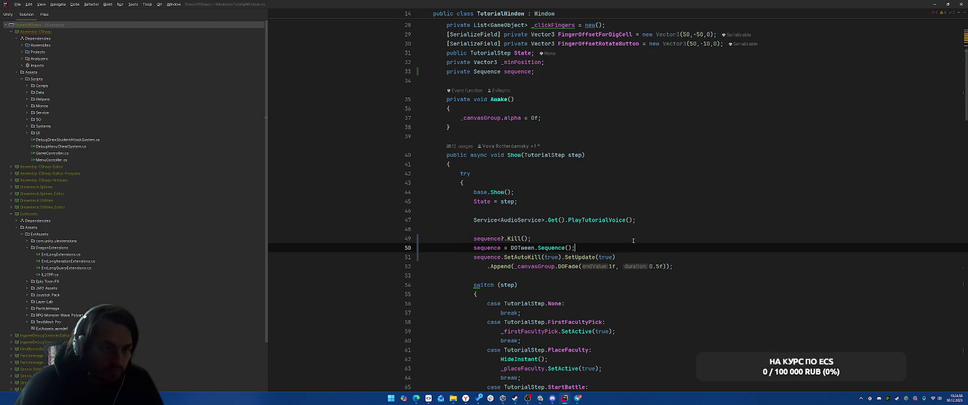
{"action": "left_click", "coordinate": [636, 241]}
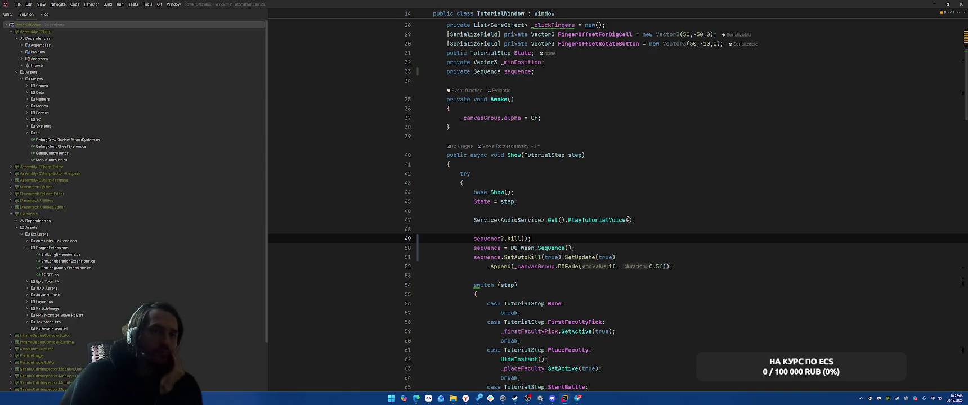
Scroll through TutorialWindow.cs reviewing the Show and Hide sequence changes, then switch to Unity.
{"action": "scroll", "coordinate": [628, 219], "scroll_direction": "up", "scroll_amount": 1}
{"action": "scroll", "coordinate": [628, 218], "scroll_direction": "up", "scroll_amount": 3}
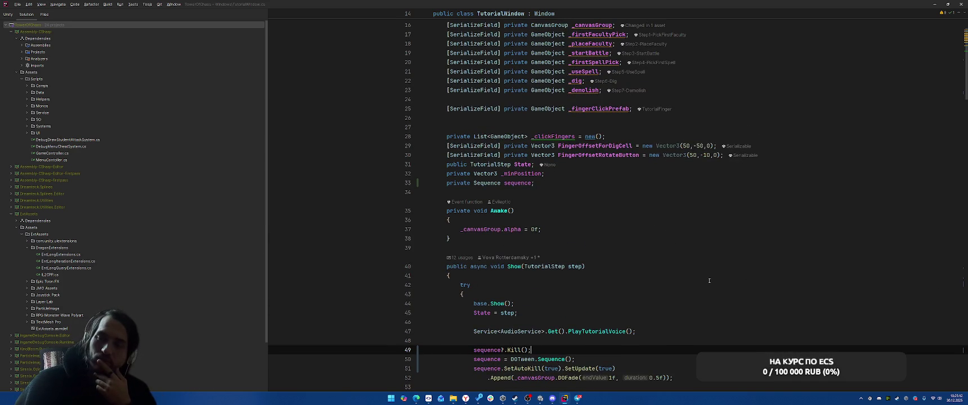
{"action": "scroll", "coordinate": [709, 281], "scroll_direction": "down", "scroll_amount": 5}
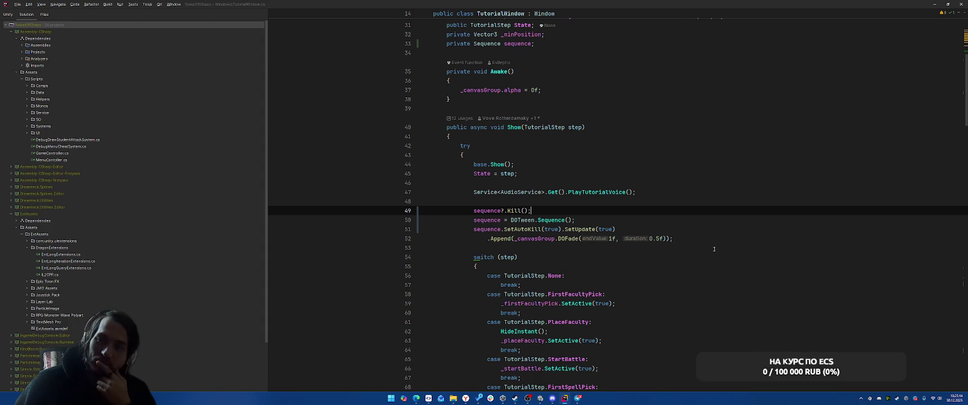
{"action": "scroll", "coordinate": [720, 226], "scroll_direction": "down", "scroll_amount": 4}
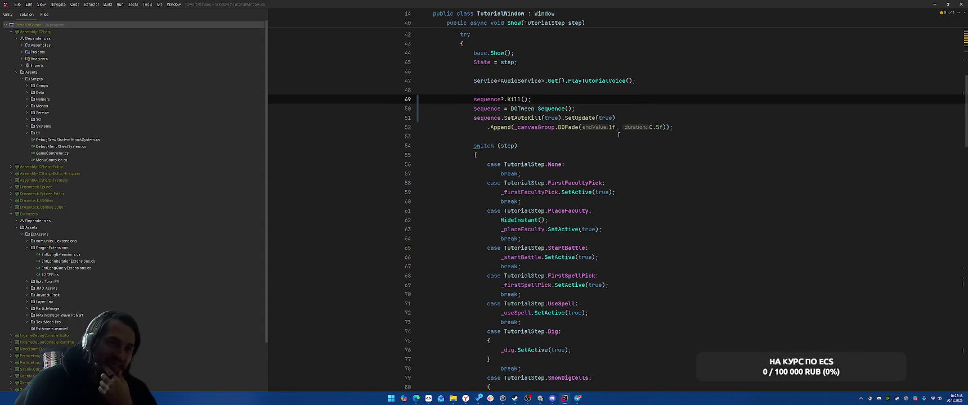
{"action": "scroll", "coordinate": [598, 176], "scroll_direction": "down", "scroll_amount": 20}
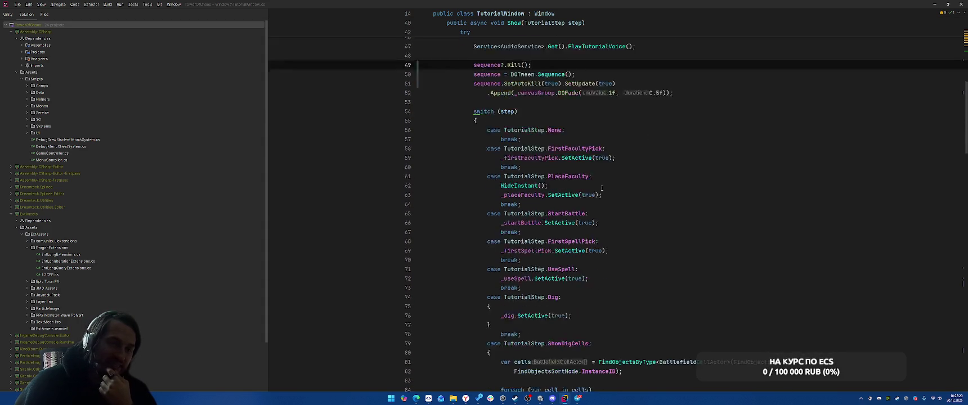
{"action": "scroll", "coordinate": [598, 176], "scroll_direction": "down", "scroll_amount": 7}
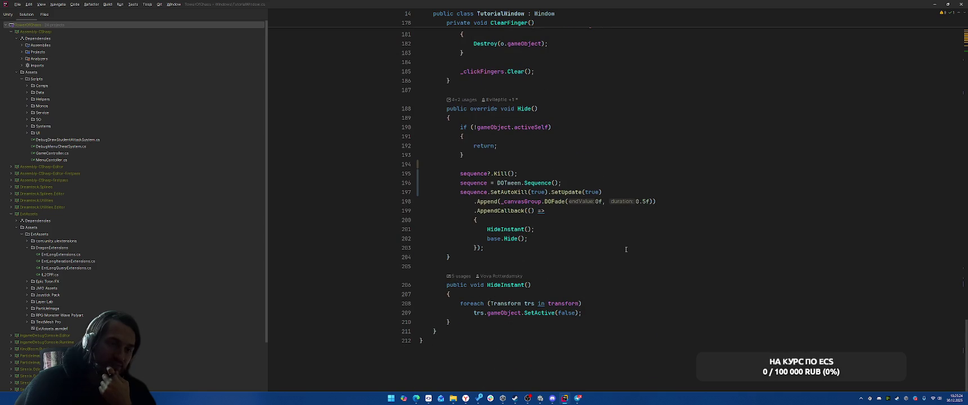
{"action": "scroll", "coordinate": [626, 249], "scroll_direction": "up", "scroll_amount": 20}
{"action": "scroll", "coordinate": [629, 242], "scroll_direction": "up", "scroll_amount": 9}
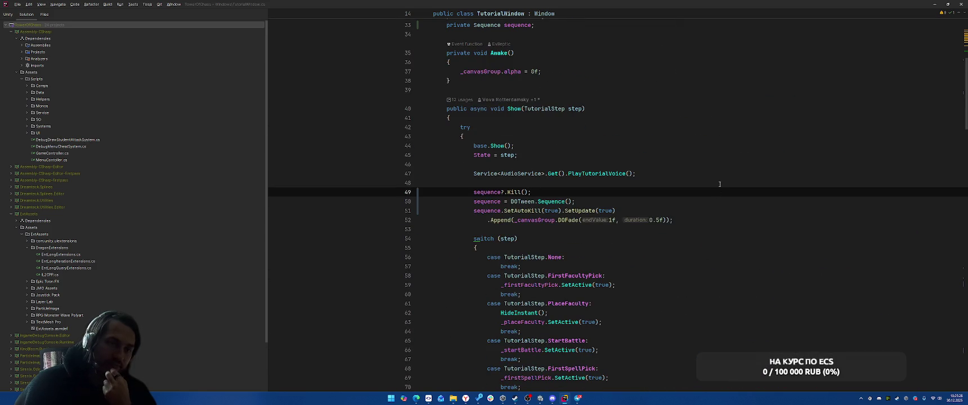
{"action": "left_click", "coordinate": [706, 218]}
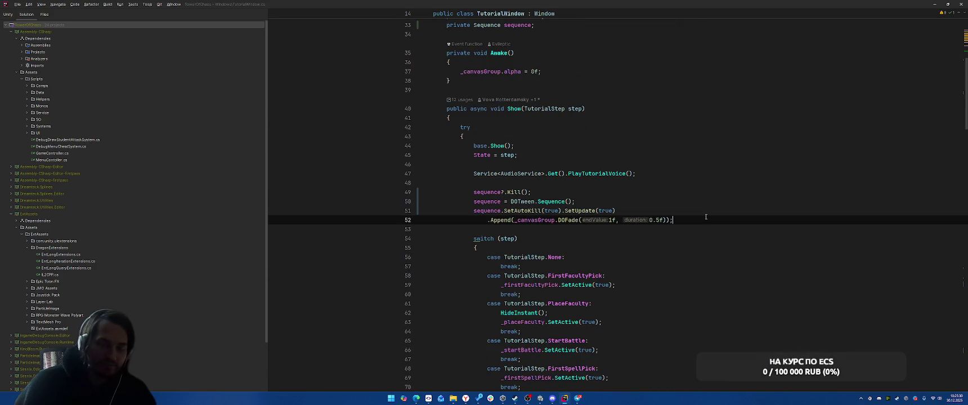
{"action": "key", "text": "alt+Tab"}
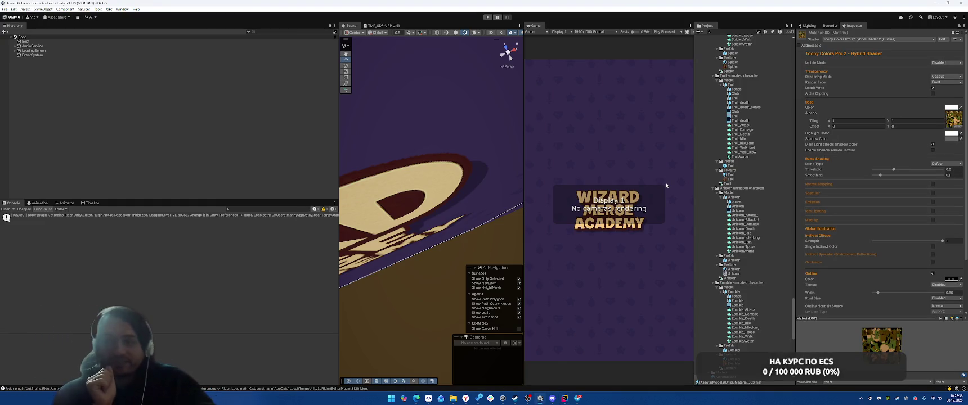
Start Play mode, pick the Terraborn faculty, start the battle and choose Fire Ball.
{"action": "key", "text": "ctrl+p"}
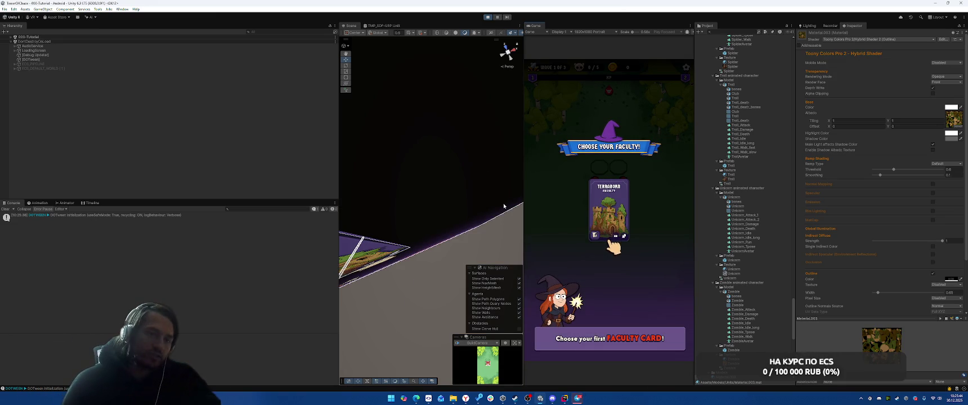
{"action": "left_click", "coordinate": [613, 224]}
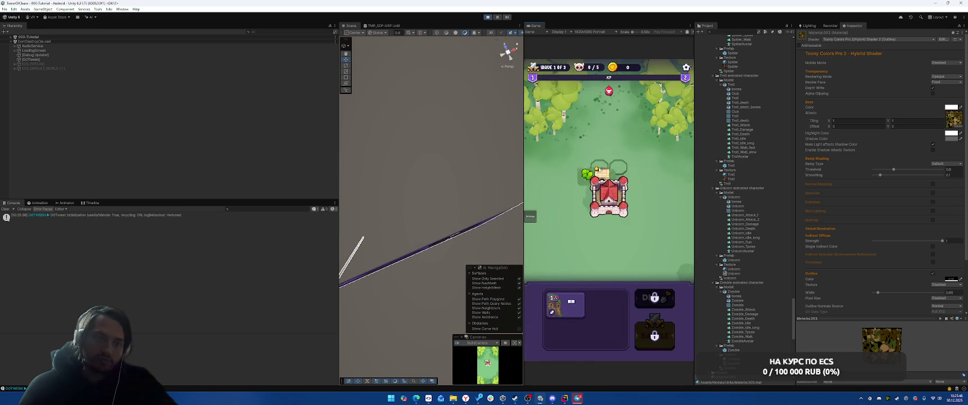
{"action": "left_click", "coordinate": [662, 336]}
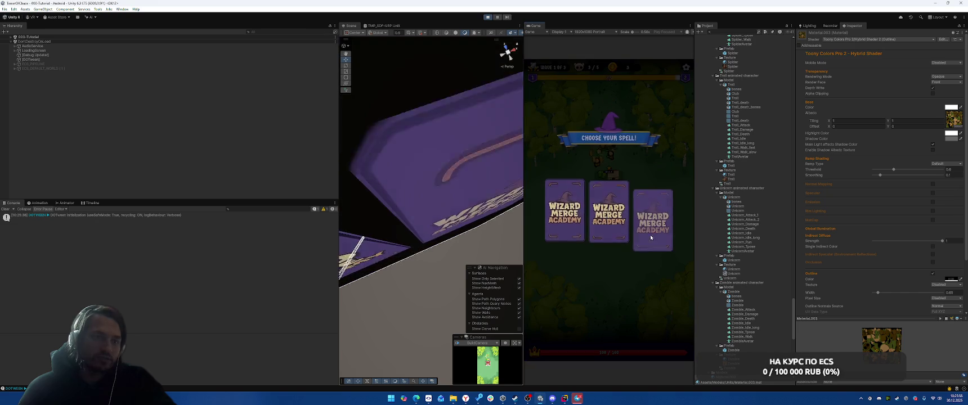
{"action": "left_click", "coordinate": [630, 267]}
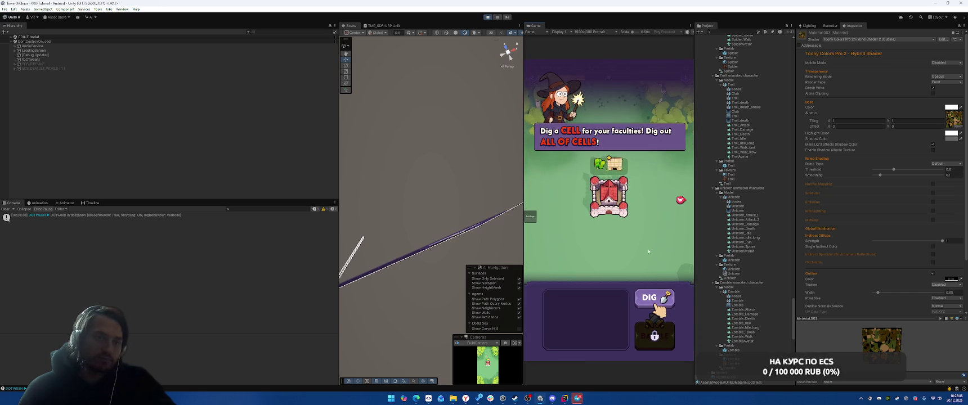
Dig cells, place the building beside the castle, pick Terraborn as the power, then return to Rider.
{"action": "left_click", "coordinate": [653, 298]}
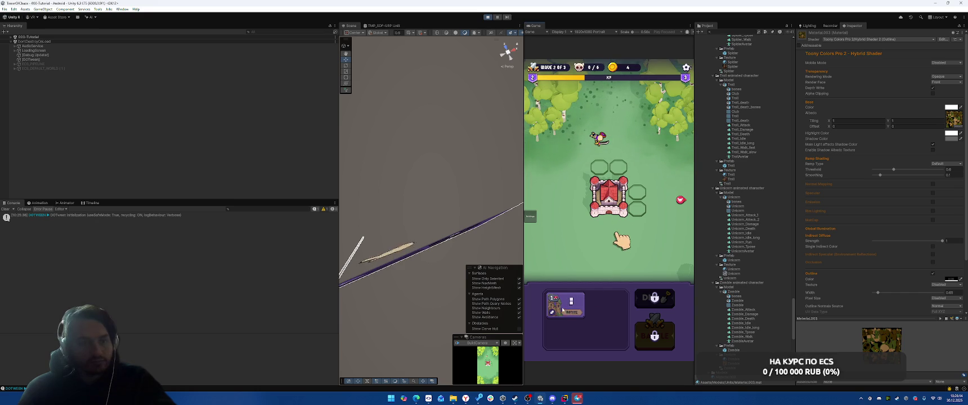
{"action": "left_click", "coordinate": [642, 195]}
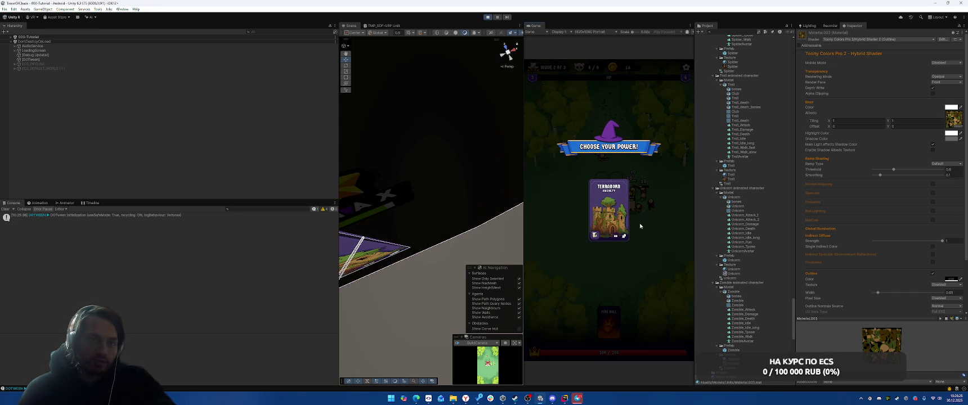
{"action": "left_click", "coordinate": [612, 206]}
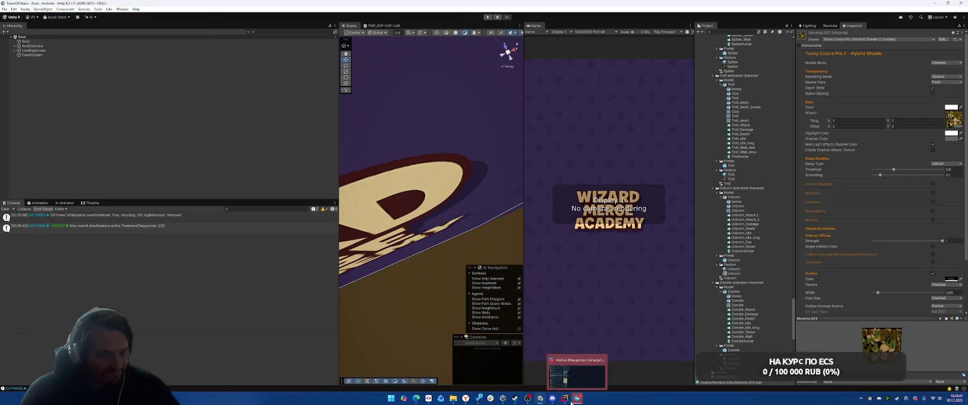
{"action": "left_click", "coordinate": [565, 399]}
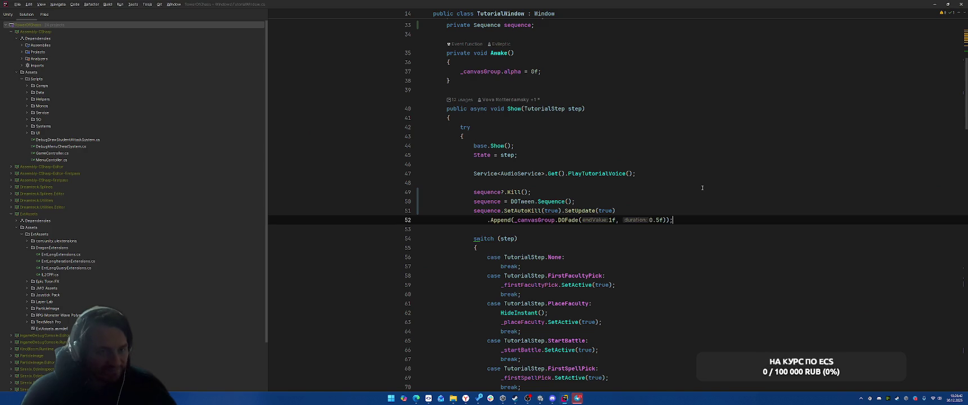
Find usages of MergeFaculty and open its usage in AllPickSystem.
{"action": "scroll", "coordinate": [698, 180], "scroll_direction": "down", "scroll_amount": 10}
{"action": "scroll", "coordinate": [695, 169], "scroll_direction": "down", "scroll_amount": 15}
{"action": "right_click", "coordinate": [563, 163]}
{"action": "left_click", "coordinate": [594, 212]}
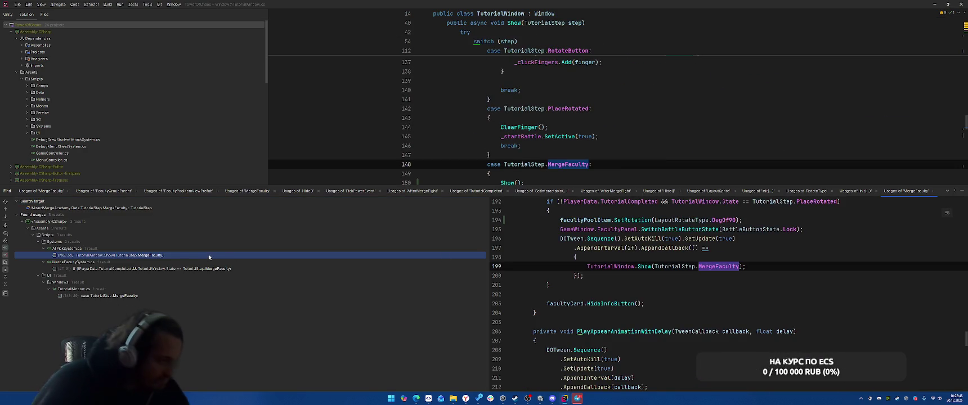
{"action": "double_click", "coordinate": [167, 255]}
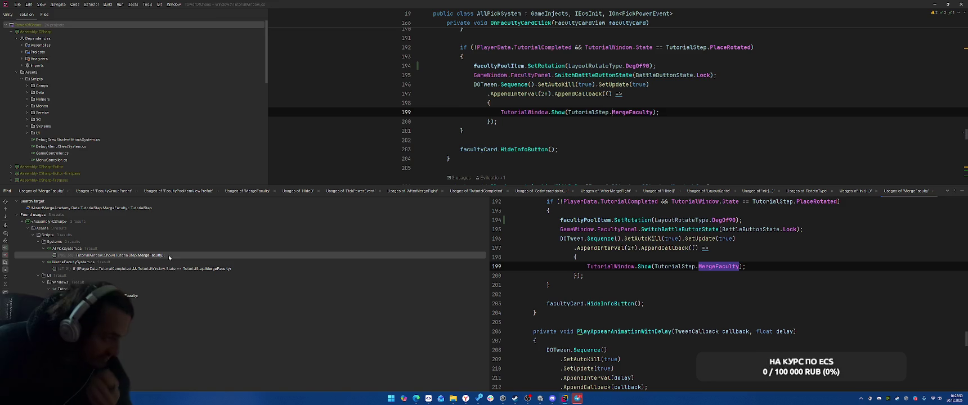
Remove the PlaceRotated tutorial if-block from AllPickSystem.
{"action": "left_click_drag", "start_coordinate": [461, 48], "coordinate": [502, 130]}
{"action": "key", "text": "Delete"}
{"action": "key", "text": "BackSpace"}
{"action": "key", "text": "BackSpace"}
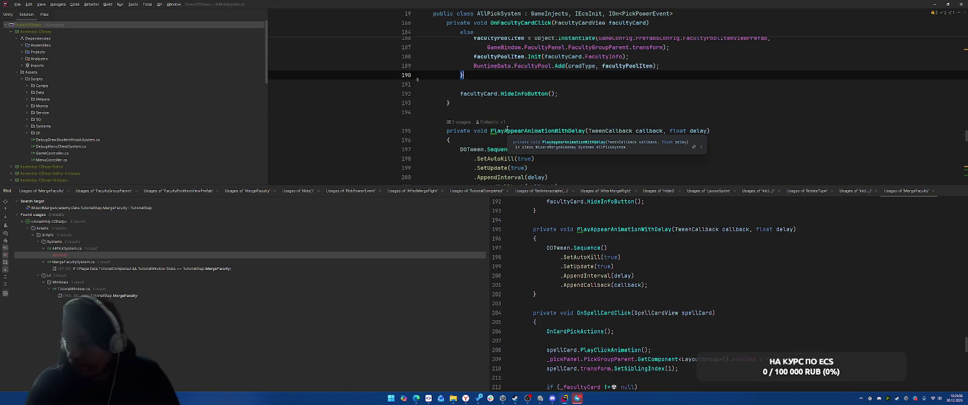
Open MergeFacultySystem.cs at the MergeFaculty check, highlight TutorialStep usages, and close the search results.
{"action": "double_click", "coordinate": [205, 269]}
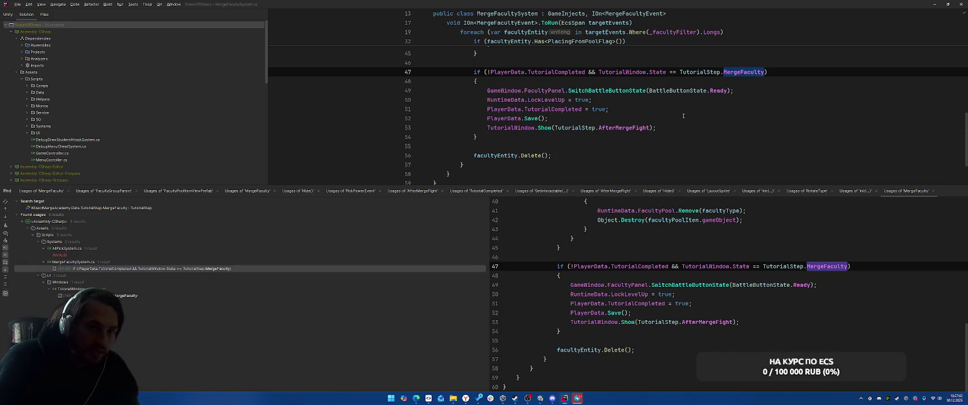
{"action": "right_click", "coordinate": [655, 74]}
{"action": "left_click", "coordinate": [716, 147]}
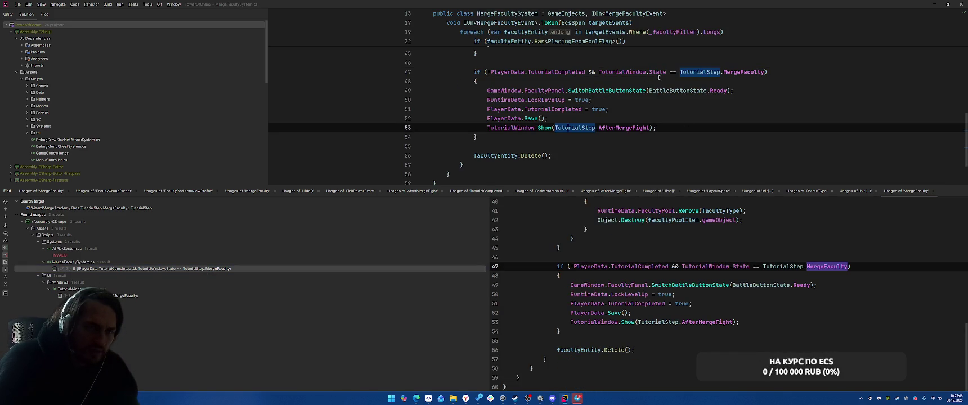
{"action": "left_click", "coordinate": [762, 122]}
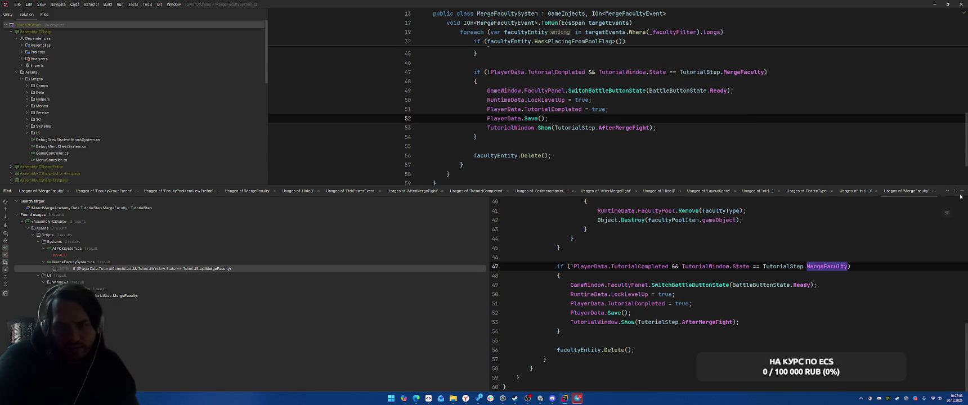
{"action": "left_click", "coordinate": [962, 192]}
{"action": "left_click", "coordinate": [822, 149]}
{"action": "key", "text": "ctrl+t"}
Open CheckWinSystem.cs and paste the PlaceRotated tutorial block after line 130.
{"action": "type", "text": "Fa"}
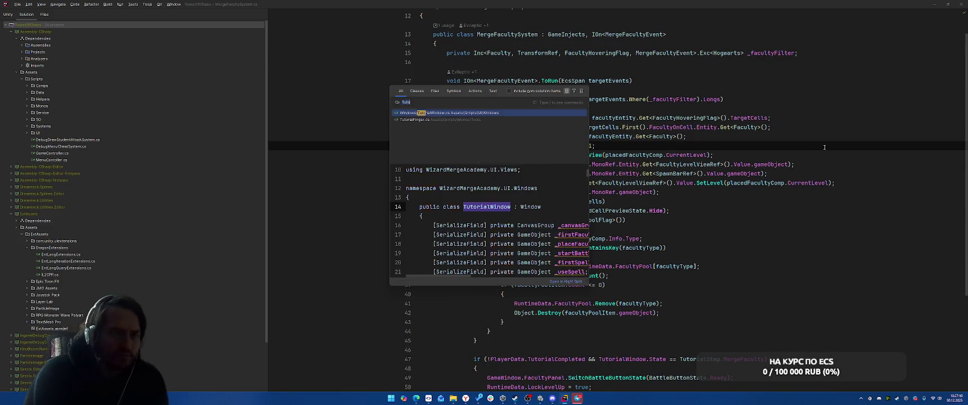
{"action": "key", "text": "Escape"}
{"action": "key", "text": "ctrl+minus"}
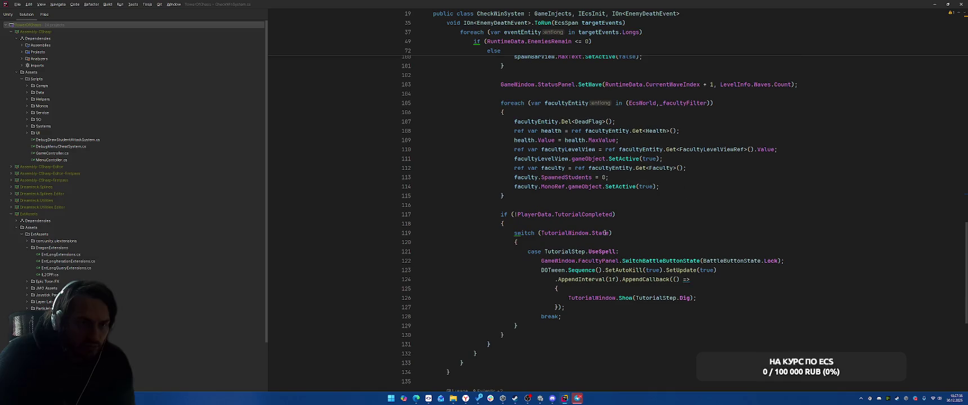
{"action": "left_click", "coordinate": [549, 333]}
{"action": "key", "text": "ctrl+v"}
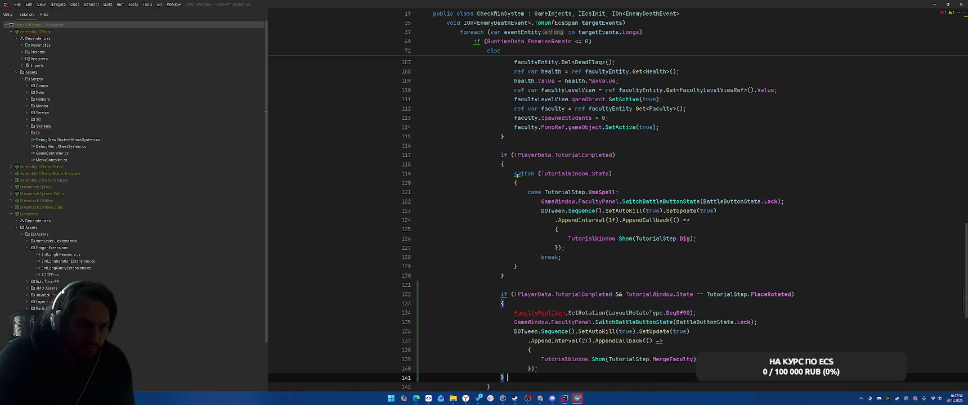
Restore the block in AllPickSystem.cs keeping only SetRotation, deleting its GameWindow and DOTween lines.
{"action": "key", "text": "ctrl+Tab"}
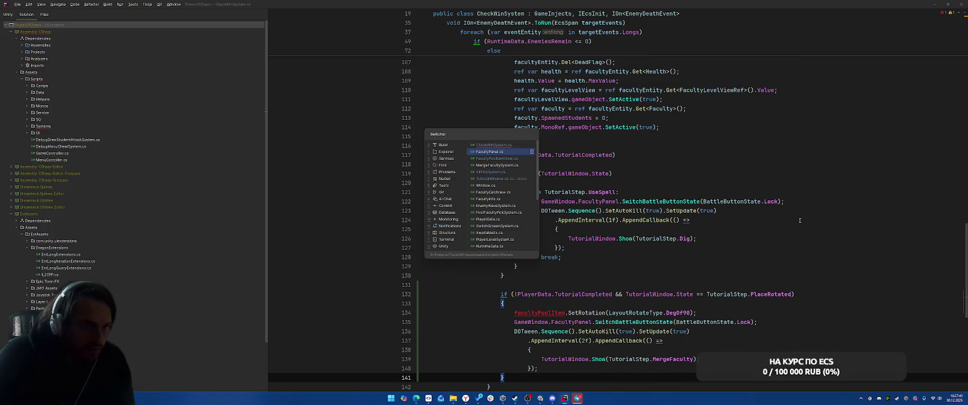
{"action": "key", "text": "Tab"}
{"action": "key", "text": "Tab"}
{"action": "key", "text": "Tab"}
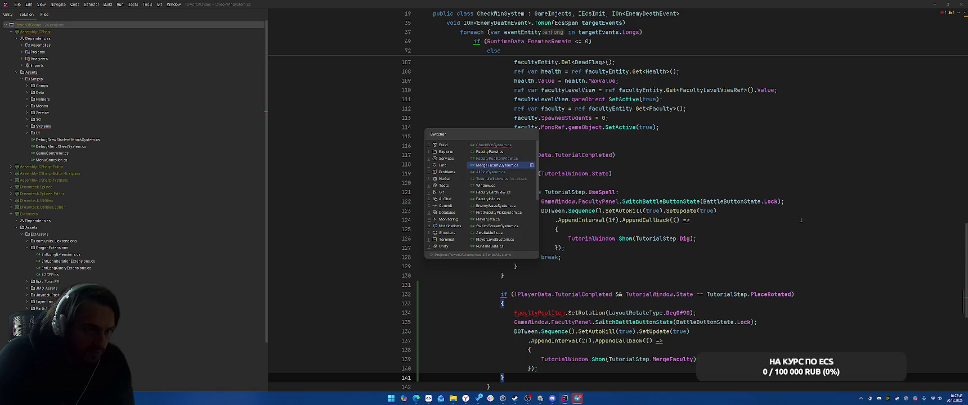
{"action": "type", "text": "if (!PlayerData.TutorialCompleted && TutorialWindow.State == TutorialStep.PlaceRotated)         {             facultyPoolItem.SetRotation(LayoutRotateType.Deg0f90);             GameWindow.FacultyPanel.SwitchBattleButtonState(BattleButtonState.Lock);             DOTween.Sequence().SetAutoKill(true).SetUpdate(true)                 .AppendInterval(2f).AppendCallback(() =>                 {                     TutorialWindow.Show(TutorialStep.MergeFaculty);                 });         }"}
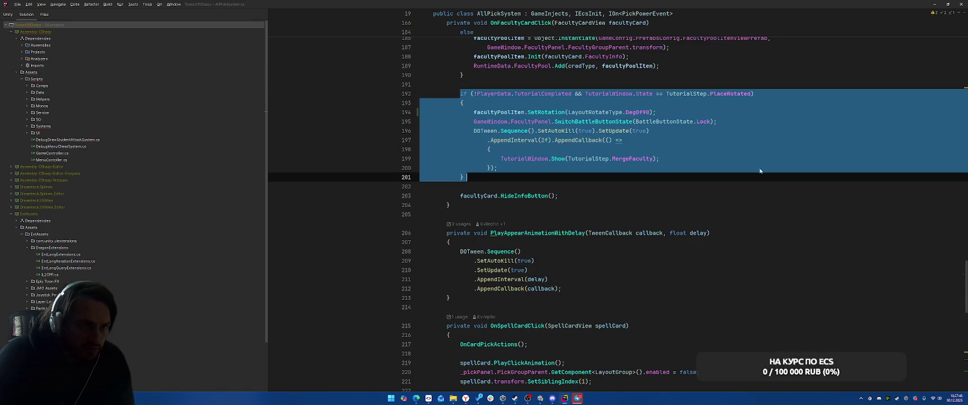
{"action": "left_click_drag", "start_coordinate": [475, 122], "coordinate": [627, 168]}
{"action": "key", "text": "Delete"}
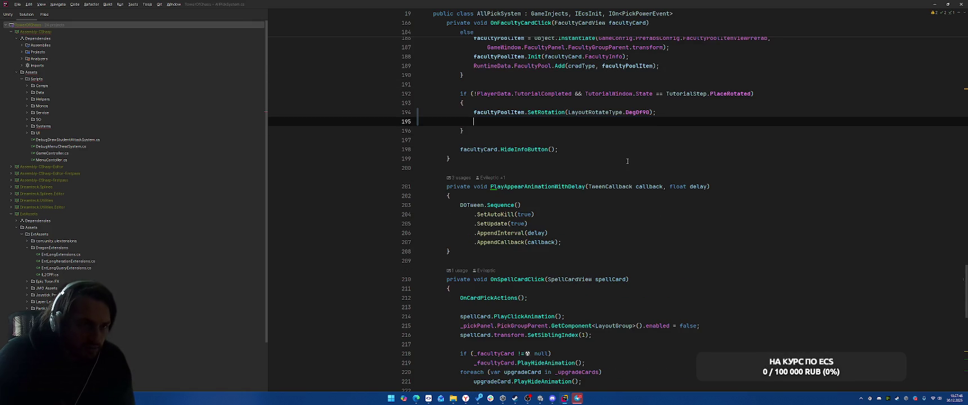
{"action": "key", "text": "ctrl+Tab"}
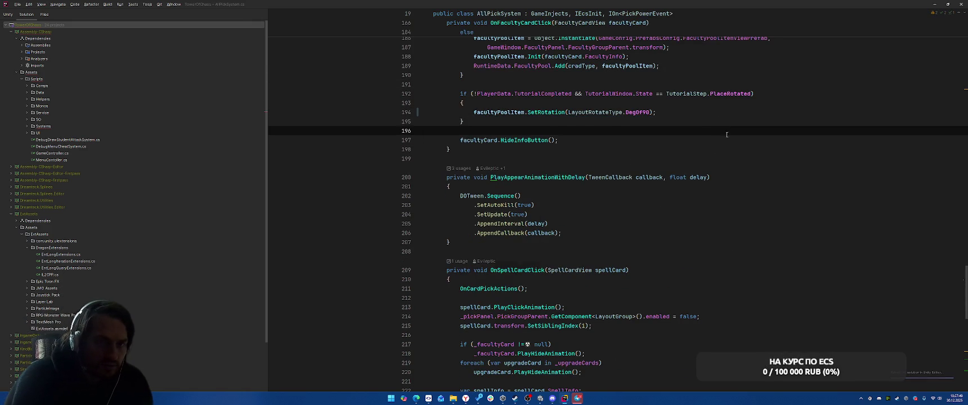
{"action": "scroll", "coordinate": [667, 261], "scroll_direction": "down", "scroll_amount": 2}
{"action": "left_click_drag", "start_coordinate": [514, 229], "coordinate": [697, 229]}
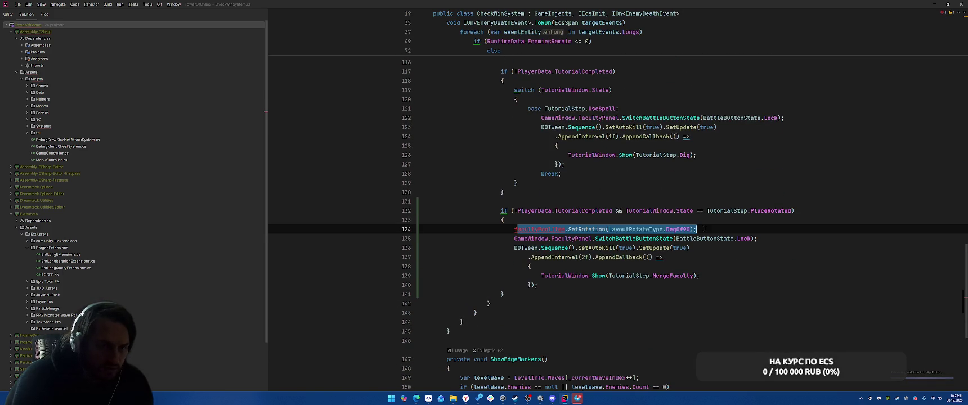
In CheckWinSystem, drop the SetRotation line and add a 'case TutorialStep.PlaceRotated:' with break.
{"action": "key", "text": "Delete"}
{"action": "key", "text": "BackSpace"}
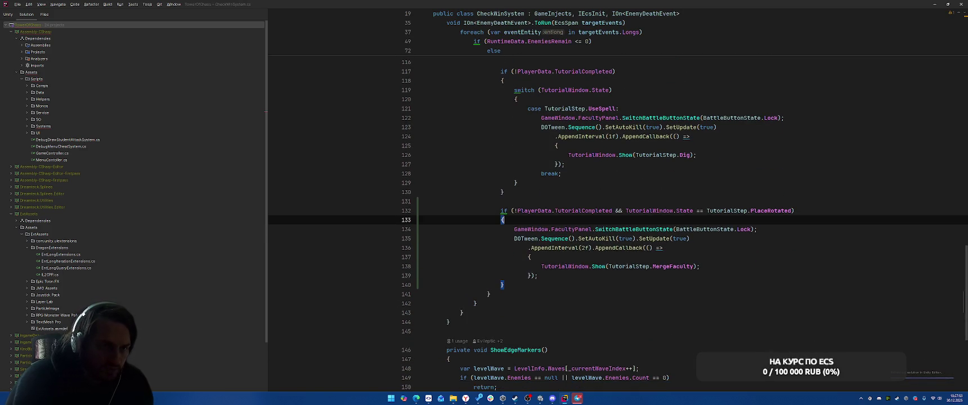
{"action": "scroll", "coordinate": [530, 220], "scroll_direction": "up", "scroll_amount": 4}
{"action": "left_click", "coordinate": [538, 294]}
{"action": "key", "text": "Up"}
{"action": "key", "text": "Return"}
{"action": "type", "text": "case Pla"}
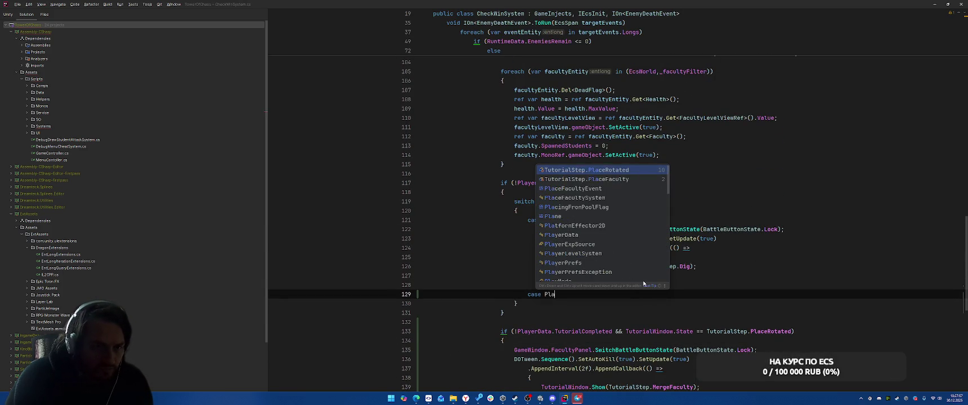
{"action": "key", "text": "Return"}
{"action": "key", "text": "Return"}
{"action": "type", "text": "break;"}
Move the DOTween block under the PlaceRotated case and delete the empty if-block.
{"action": "scroll", "coordinate": [618, 287], "scroll_direction": "down", "scroll_amount": 4}
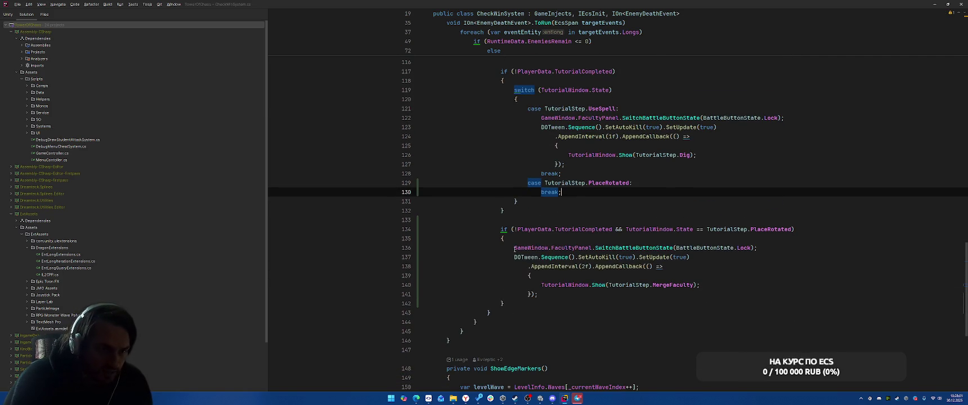
{"action": "left_click_drag", "start_coordinate": [514, 251], "coordinate": [540, 297]}
{"action": "key", "text": "ctrl+c"}
{"action": "key", "text": "BackSpace"}
{"action": "left_click", "coordinate": [659, 185]}
{"action": "key", "text": "Return"}
{"action": "key", "text": "ctrl+v"}
{"action": "left_click_drag", "start_coordinate": [502, 281], "coordinate": [507, 315]}
{"action": "key", "text": "BackSpace"}
{"action": "key", "text": "BackSpace"}
{"action": "left_click", "coordinate": [665, 257]}
Check the new case's callback braces and delay against the UseSpell case, then switch to Unity.
{"action": "scroll", "coordinate": [664, 257], "scroll_direction": "up", "scroll_amount": 2}
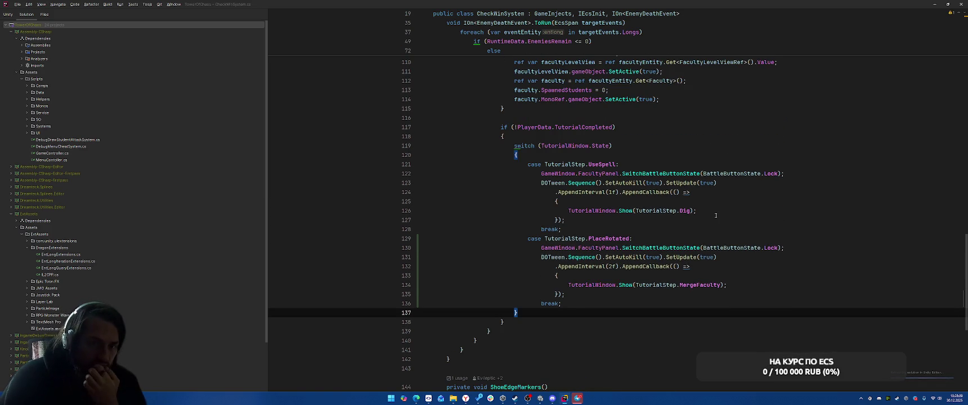
{"action": "left_click", "coordinate": [775, 200]}
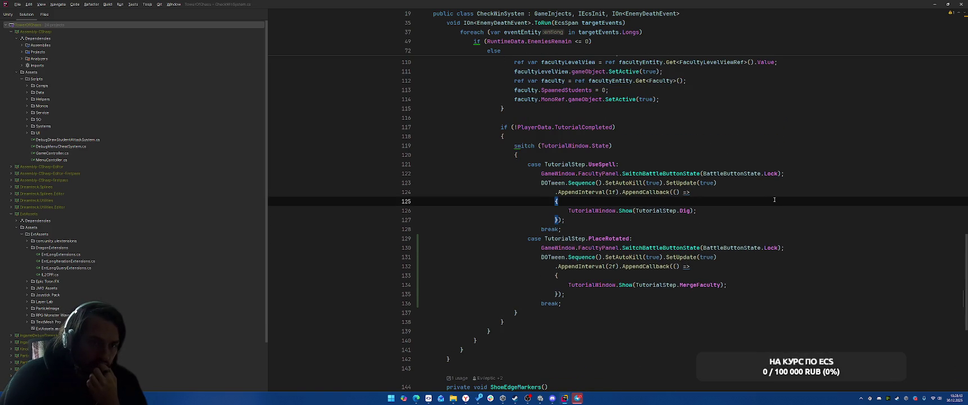
{"action": "left_click", "coordinate": [612, 266]}
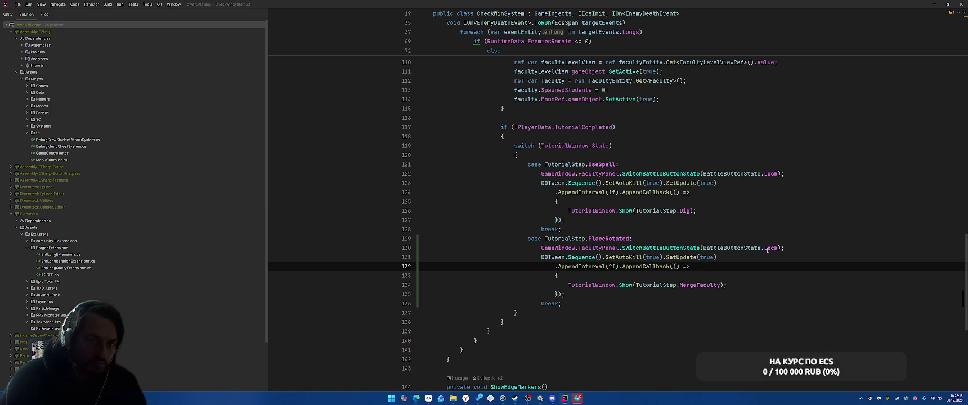
{"action": "type", "text": "1"}
{"action": "left_click", "coordinate": [750, 219]}
{"action": "left_click", "coordinate": [780, 200]}
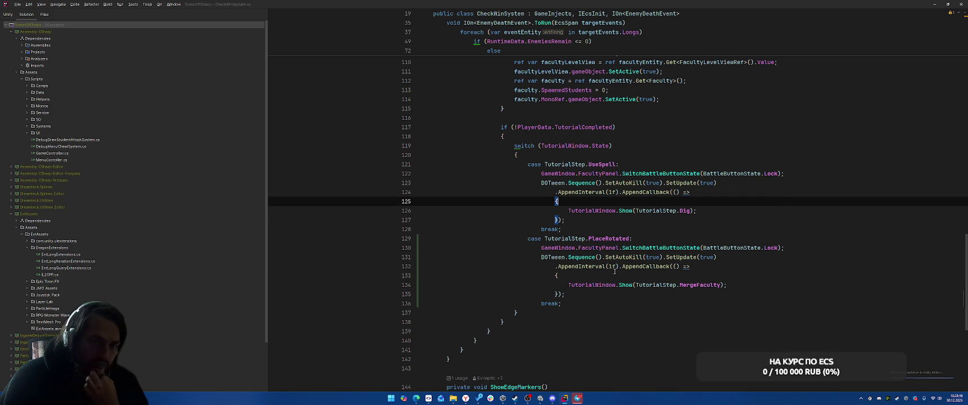
{"action": "left_click", "coordinate": [613, 266]}
{"action": "left_click", "coordinate": [775, 212]}
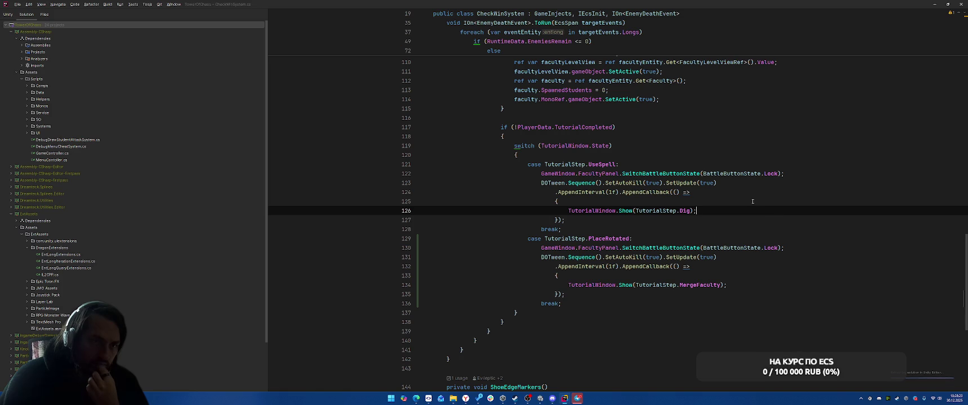
{"action": "left_click", "coordinate": [594, 302]}
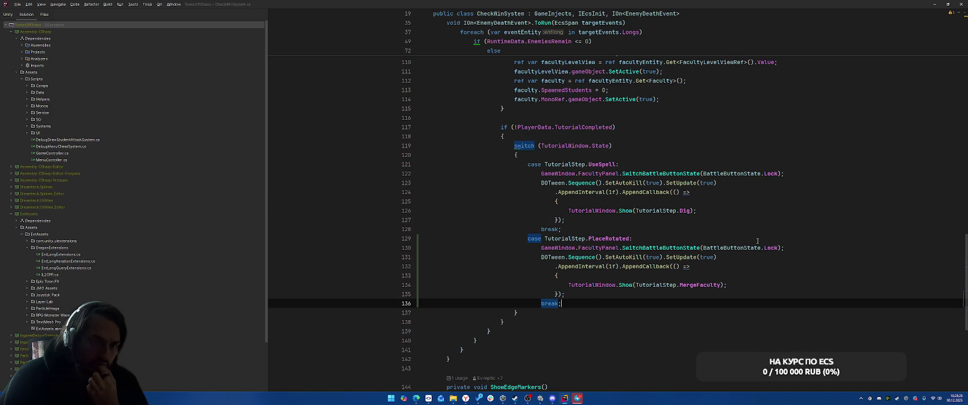
{"action": "left_click", "coordinate": [771, 204]}
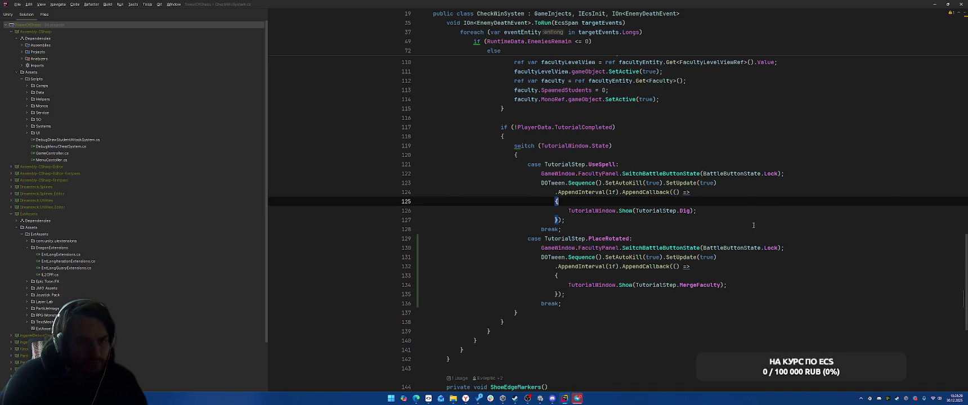
{"action": "key", "text": "alt+Tab"}
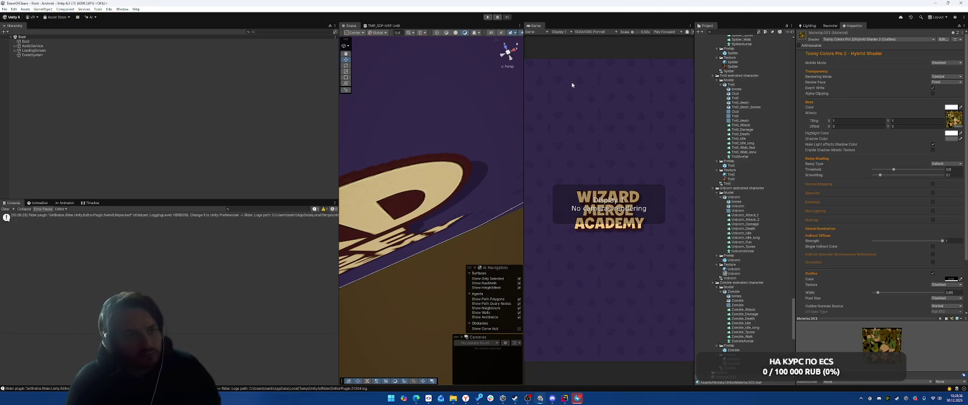
Start the playtest, pick Terraborn, start the battle and cast Fire Ball onto the enemy.
{"action": "left_click", "coordinate": [487, 17]}
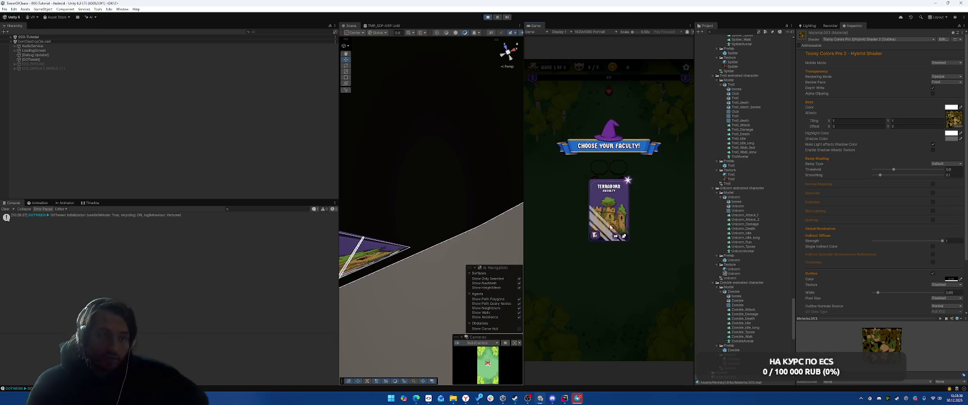
{"action": "left_click", "coordinate": [616, 234]}
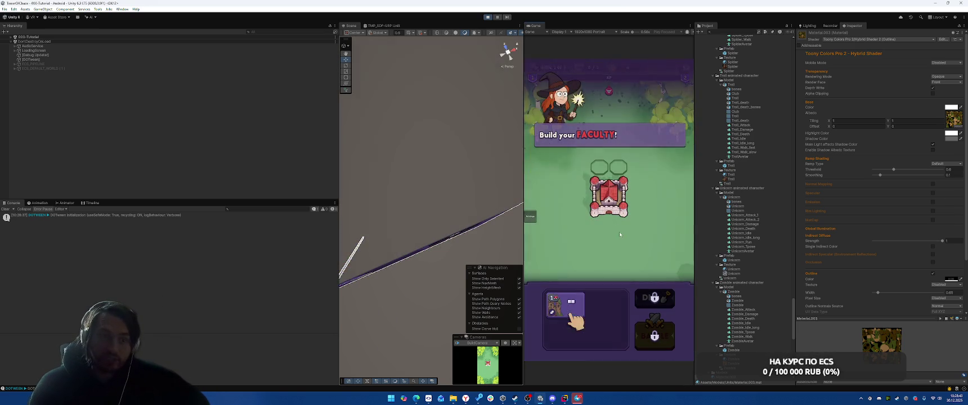
{"action": "left_click", "coordinate": [655, 336]}
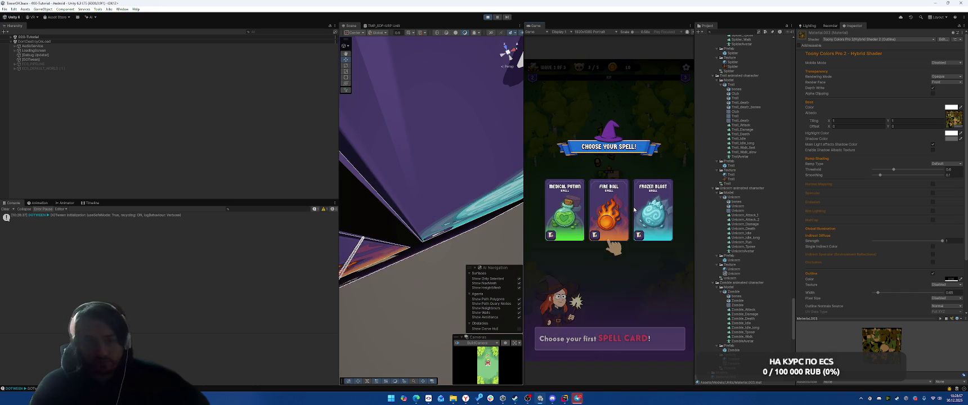
{"action": "left_click", "coordinate": [610, 237]}
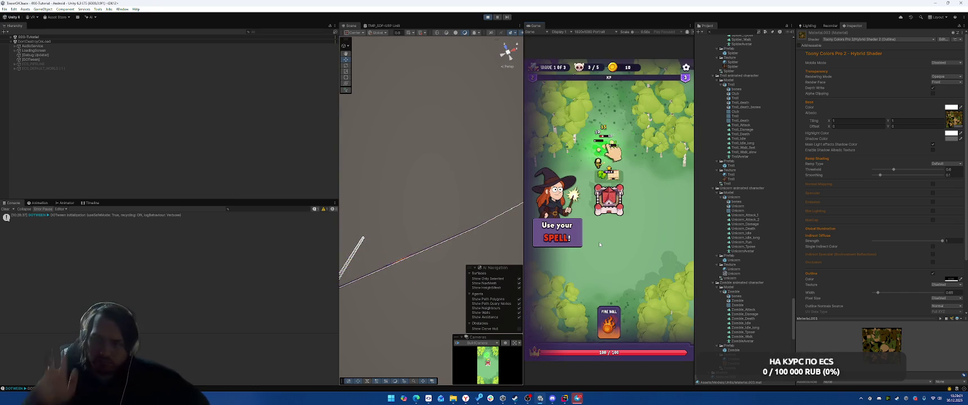
{"action": "left_click_drag", "start_coordinate": [609, 324], "coordinate": [607, 145]}
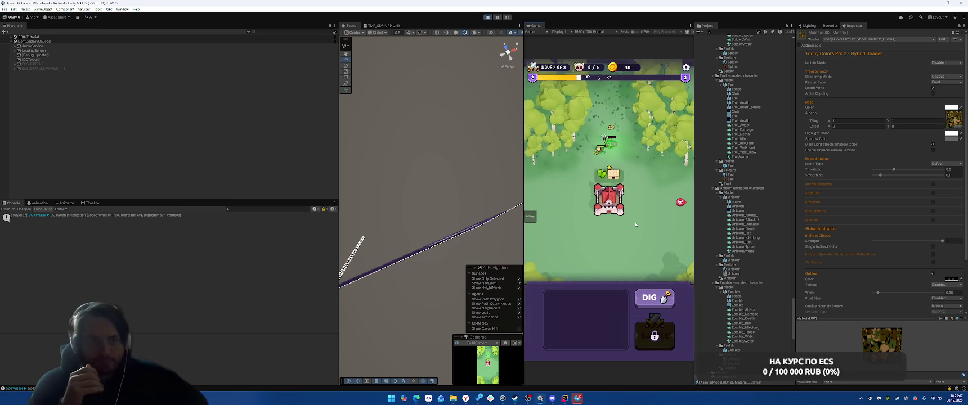
Dig building cells, place the tower right of the castle, and fireball the enemy group.
{"action": "left_click", "coordinate": [653, 298]}
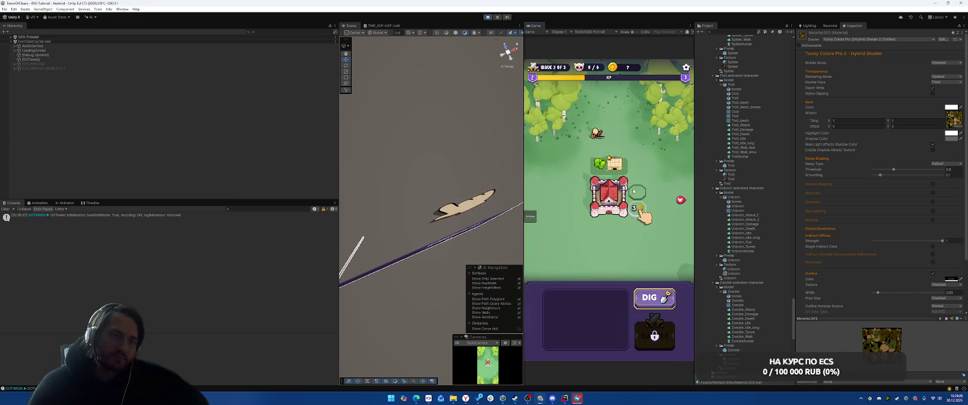
{"action": "left_click", "coordinate": [613, 180]}
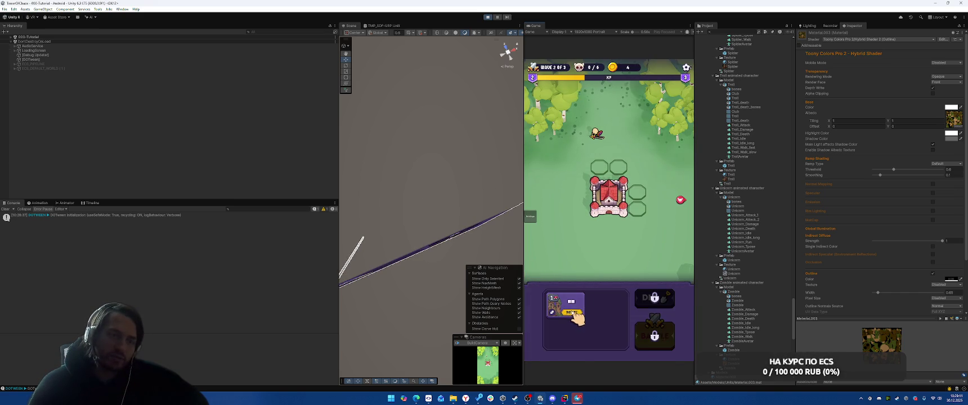
{"action": "left_click_drag", "start_coordinate": [560, 306], "coordinate": [635, 199]}
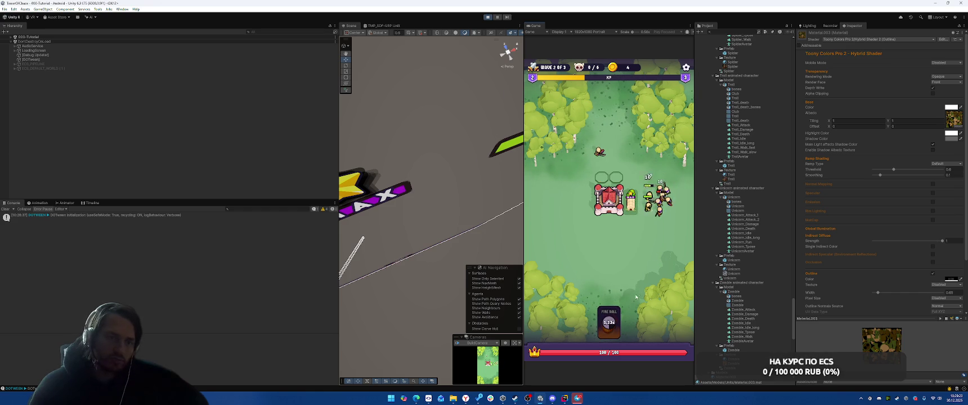
{"action": "left_click_drag", "start_coordinate": [611, 332], "coordinate": [662, 203]}
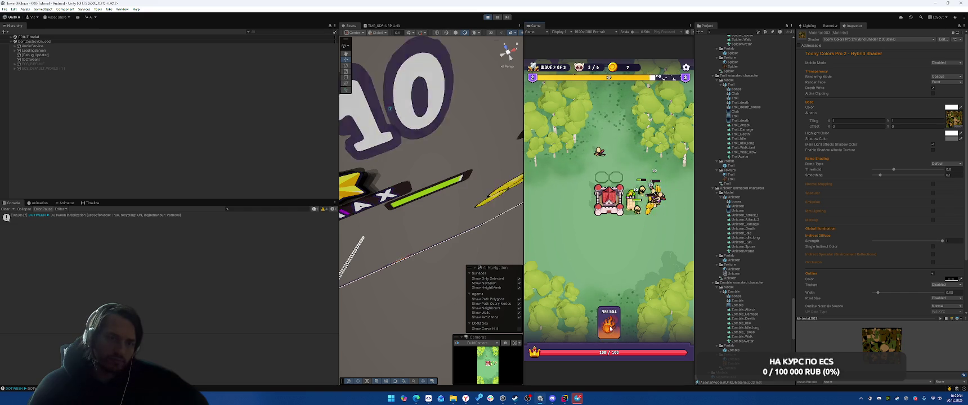
{"action": "left_click_drag", "start_coordinate": [652, 215], "coordinate": [653, 216]}
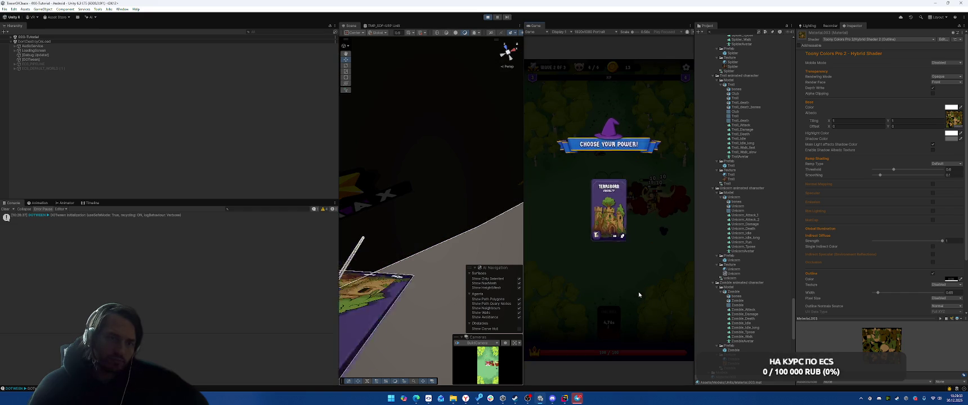
Take the Terraborn power, win the next wave with Fire Ball, collect rewards and stop playing.
{"action": "left_click", "coordinate": [618, 214]}
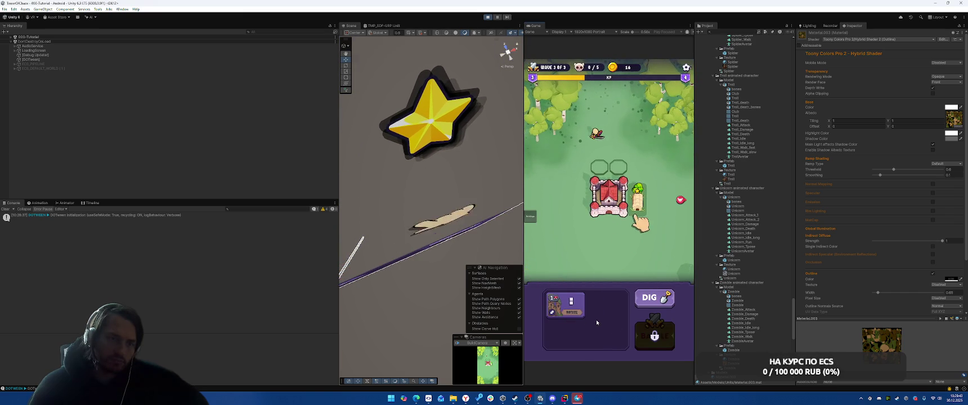
{"action": "left_click", "coordinate": [656, 338]}
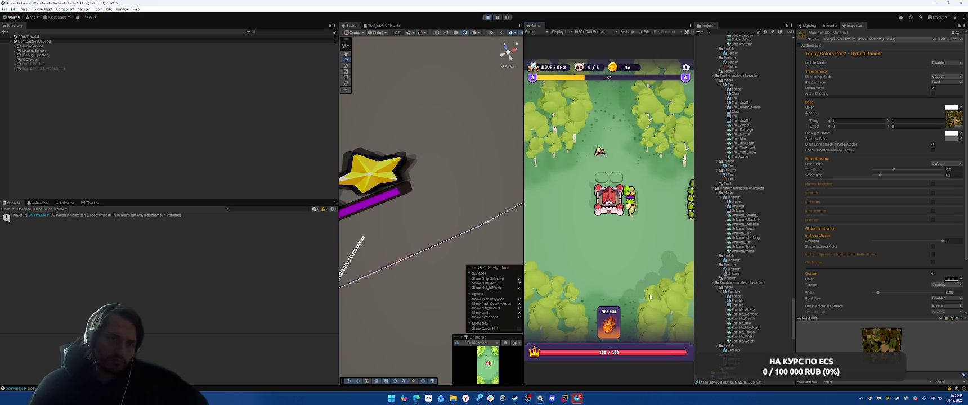
{"action": "left_click", "coordinate": [608, 333]}
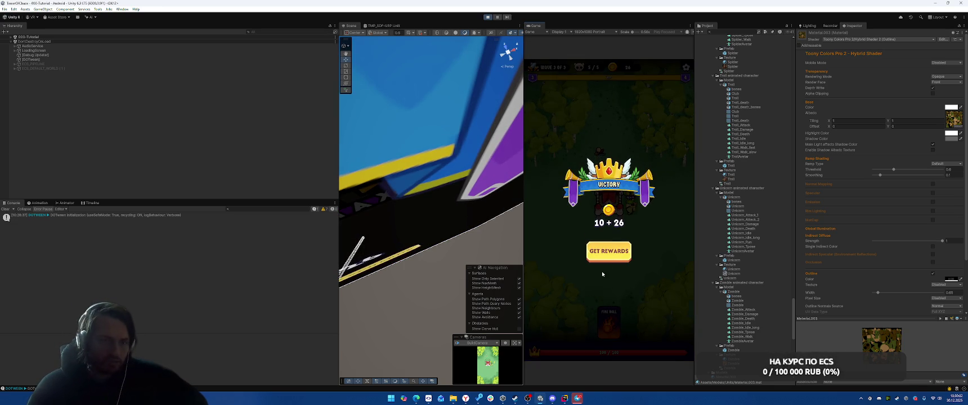
{"action": "left_click", "coordinate": [612, 257]}
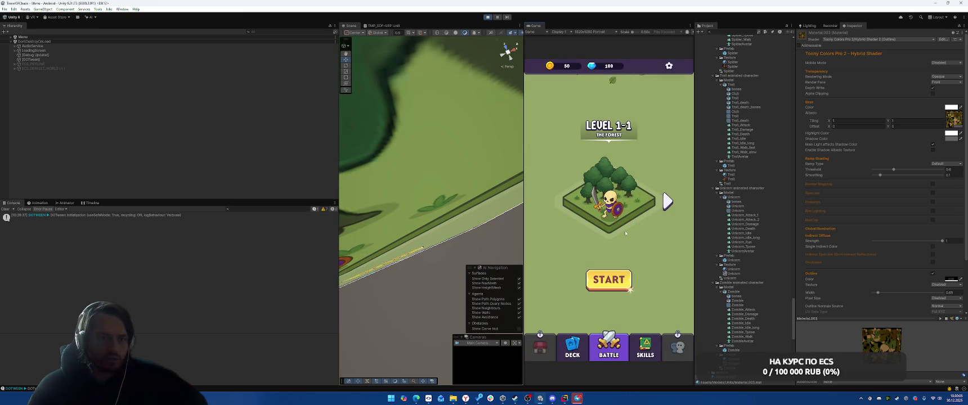
{"action": "left_click", "coordinate": [488, 17]}
Select the SO/Levels/000-Tutorial level asset and set its third wave's spawn count to 4.
{"action": "scroll", "coordinate": [748, 223], "scroll_direction": "up", "scroll_amount": 10}
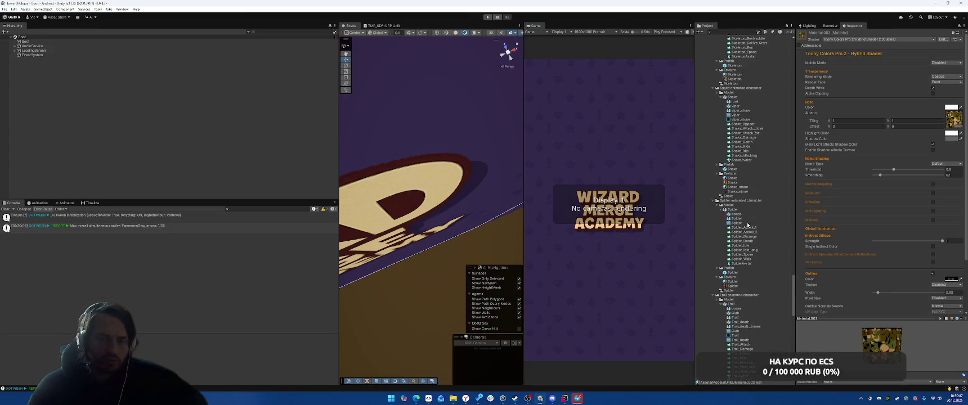
{"action": "scroll", "coordinate": [749, 226], "scroll_direction": "up", "scroll_amount": 15}
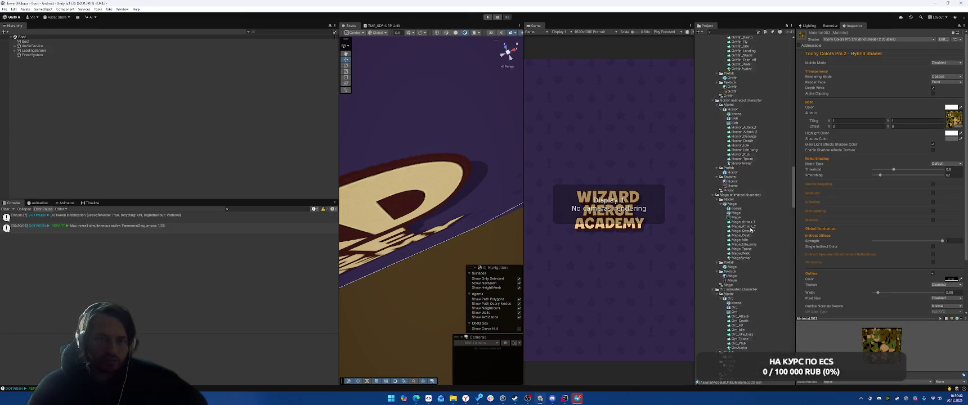
{"action": "scroll", "coordinate": [752, 234], "scroll_direction": "up", "scroll_amount": 15}
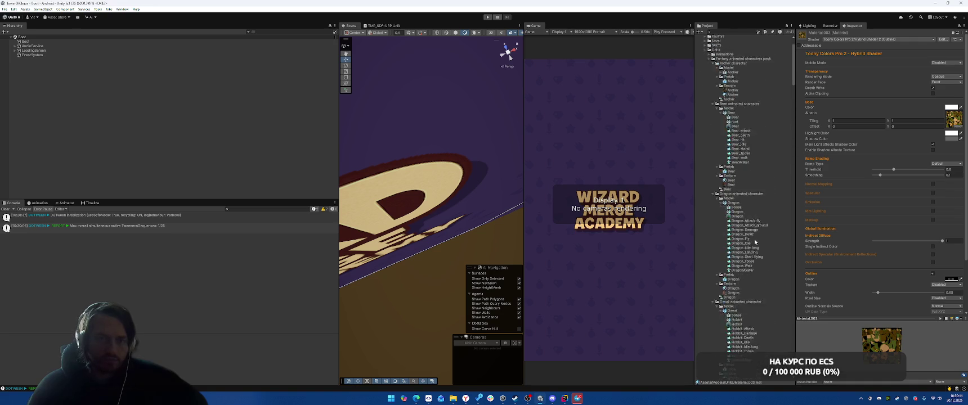
{"action": "left_click", "coordinate": [701, 75]}
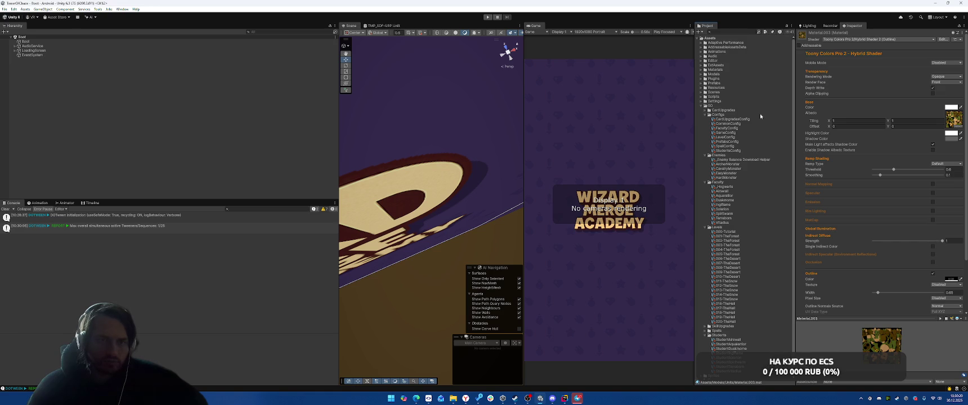
{"action": "left_click", "coordinate": [727, 231]}
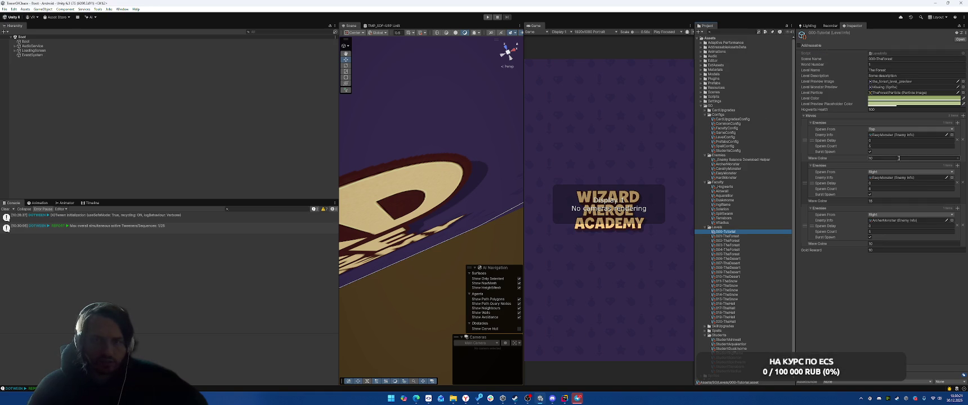
{"action": "left_click", "coordinate": [956, 231]}
{"action": "type", "text": "4"}
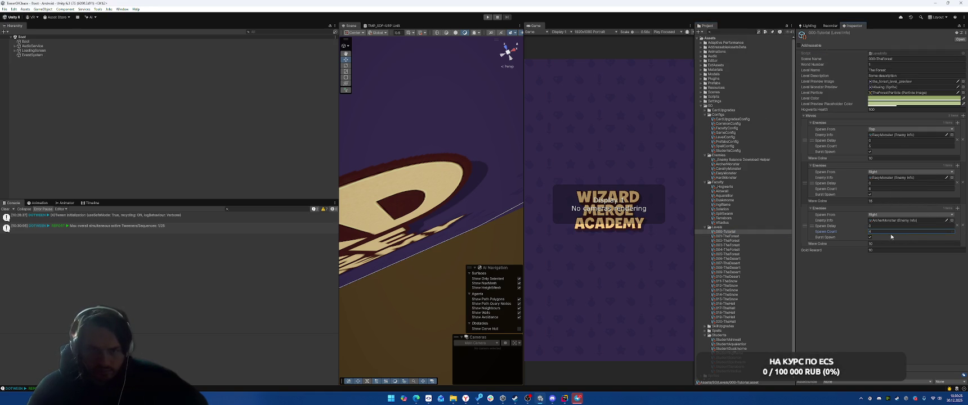
Assign EasyMonster to the third wave and add another enemy group to it.
{"action": "left_click", "coordinate": [729, 174]}
{"action": "mouse_move", "coordinate": [729, 174]}
{"action": "left_mouse_down"}
{"action": "mouse_move", "coordinate": [901, 220]}
{"action": "mouse_move", "coordinate": [822, 196]}
{"action": "left_mouse_up"}
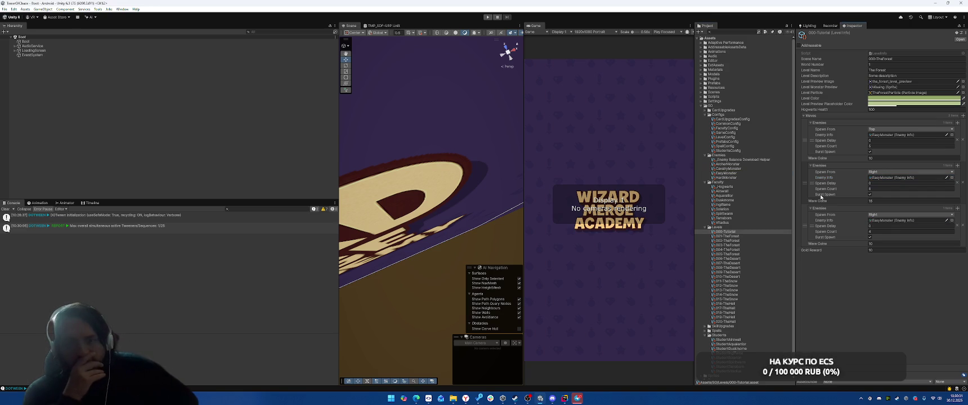
{"action": "left_click", "coordinate": [958, 208]}
Make the third wave's new group spawn 2 ArcherMonsters from the Right.
{"action": "left_click", "coordinate": [901, 243]}
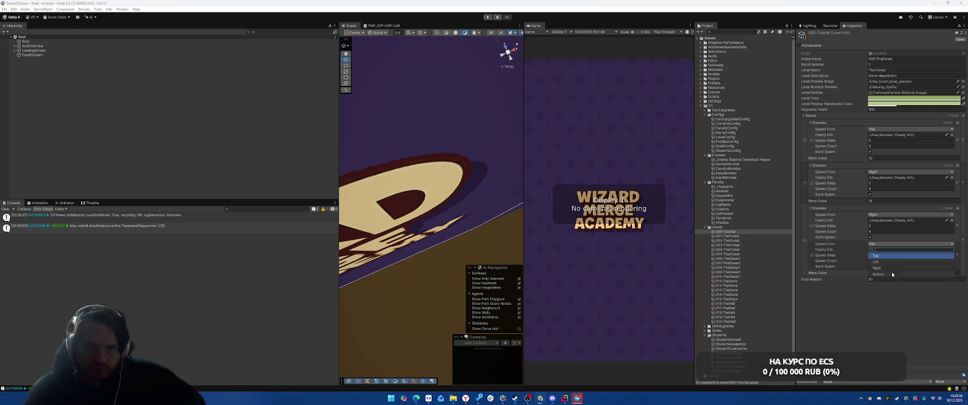
{"action": "left_click", "coordinate": [888, 268]}
{"action": "left_click", "coordinate": [883, 260]}
{"action": "type", "text": "2"}
{"action": "left_click", "coordinate": [890, 232]}
{"action": "left_click", "coordinate": [901, 220]}
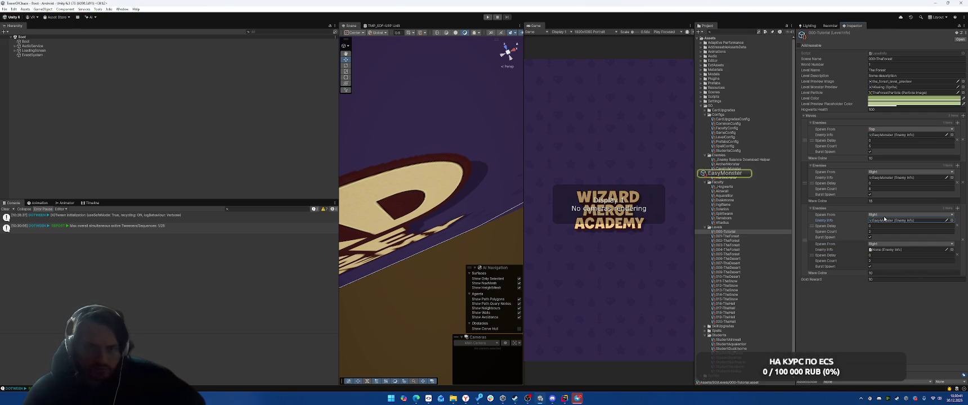
{"action": "left_click_drag", "start_coordinate": [726, 163], "coordinate": [901, 249]}
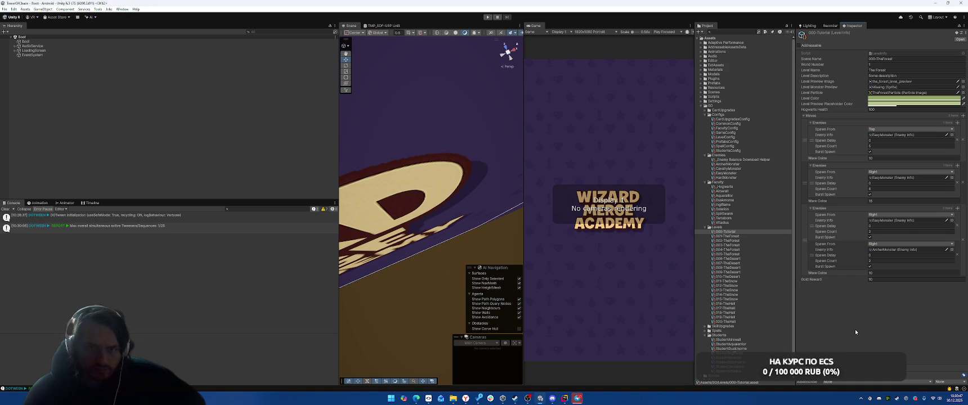
{"action": "left_click", "coordinate": [871, 183]}
{"action": "key", "text": "Return"}
Add a Right-spawning group of 2 to wave two, giving both new groups a 0.2 spawn delay.
{"action": "left_click", "coordinate": [958, 166]}
{"action": "left_click", "coordinate": [911, 201]}
{"action": "left_click", "coordinate": [877, 225]}
{"action": "left_click", "coordinate": [907, 218]}
{"action": "type", "text": "2"}
{"action": "left_click", "coordinate": [903, 213]}
{"action": "type", "text": "0.2"}
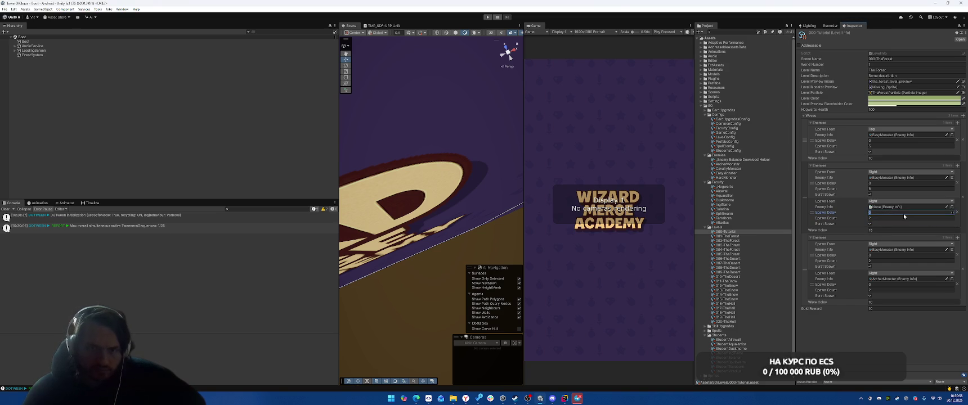
{"action": "left_click", "coordinate": [883, 284]}
{"action": "type", "text": "0.2"}
{"action": "left_click", "coordinate": [907, 178]}
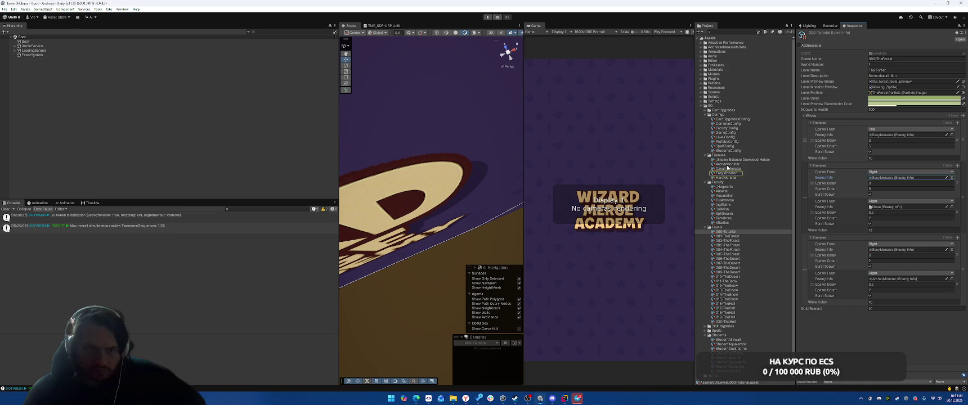
{"action": "left_click", "coordinate": [892, 208]}
Assign ArcherMonster to wave two's new group and raise its spawn count to 4.
{"action": "left_click_drag", "start_coordinate": [892, 208], "coordinate": [892, 209]}
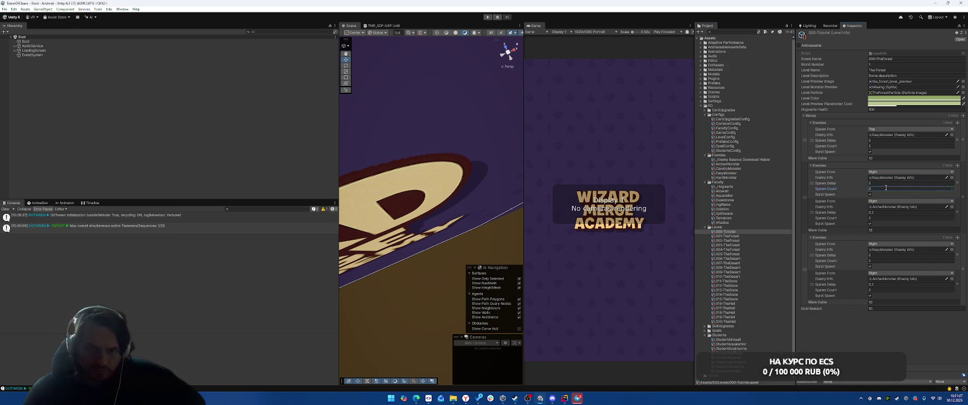
{"action": "left_click", "coordinate": [880, 261]}
{"action": "type", "text": "4"}
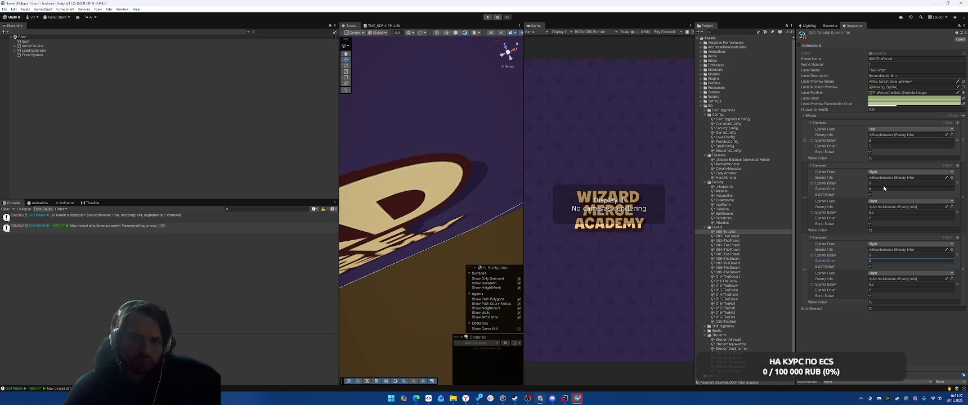
Set the first two waves' coin rewards to 5, review the gold reward, and enter Play mode.
{"action": "left_click", "coordinate": [913, 159]}
{"action": "left_click", "coordinate": [901, 228]}
{"action": "left_click", "coordinate": [879, 302]}
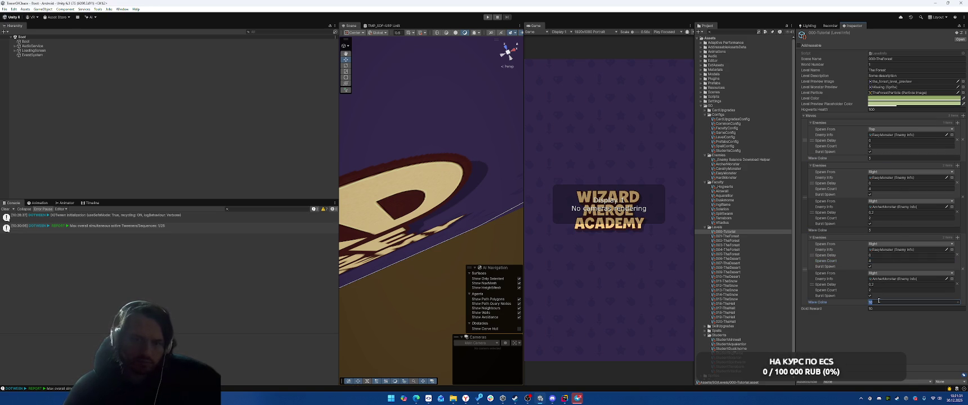
{"action": "left_click", "coordinate": [895, 309]}
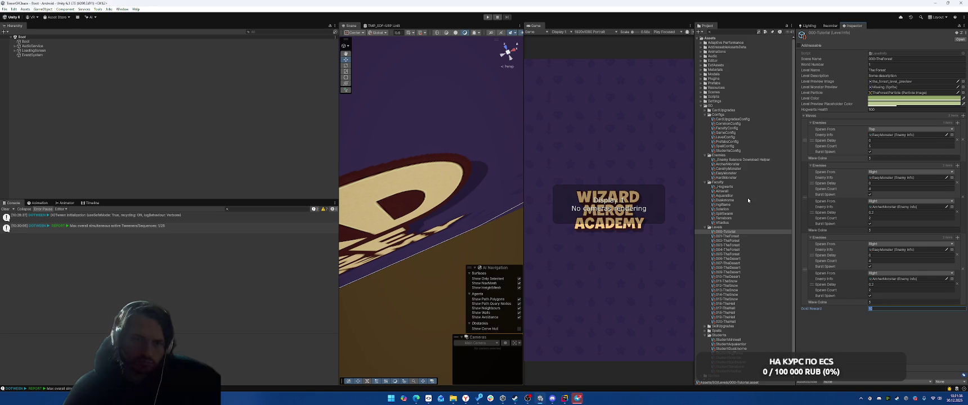
{"action": "left_click", "coordinate": [488, 17]}
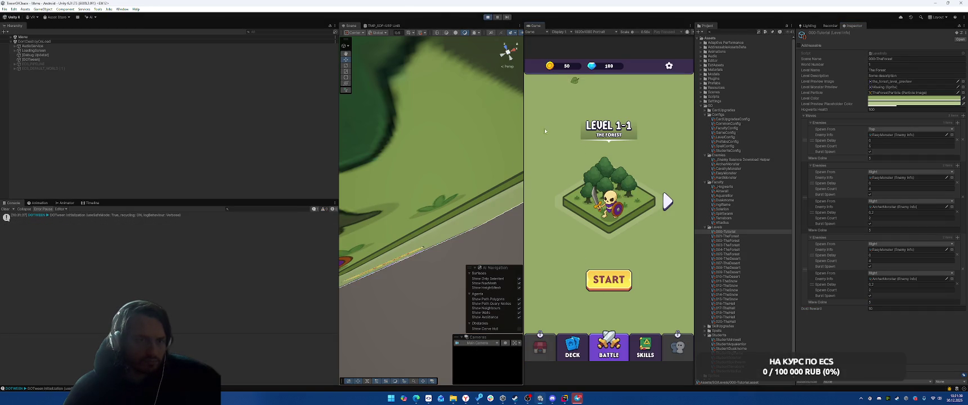
Stop the game and relaunch it straight into the 000-Tutorial level via the Tools menu.
{"action": "left_click", "coordinate": [488, 17]}
{"action": "left_click", "coordinate": [110, 9]}
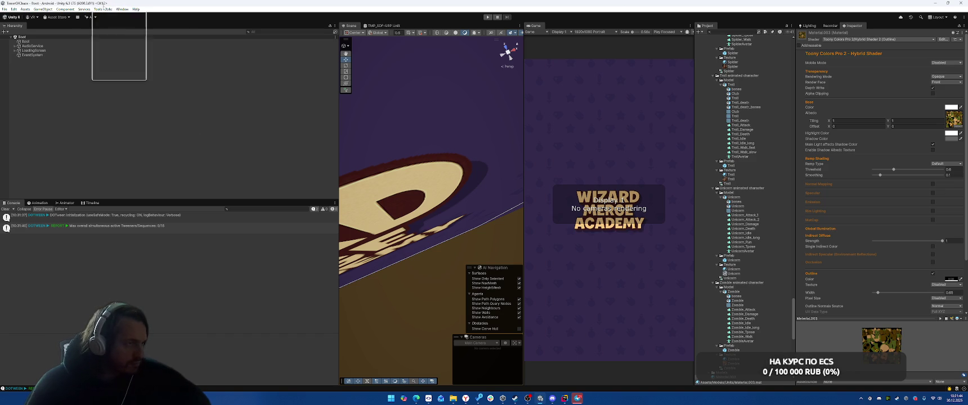
{"action": "left_click", "coordinate": [115, 70]}
{"action": "left_click", "coordinate": [489, 18]}
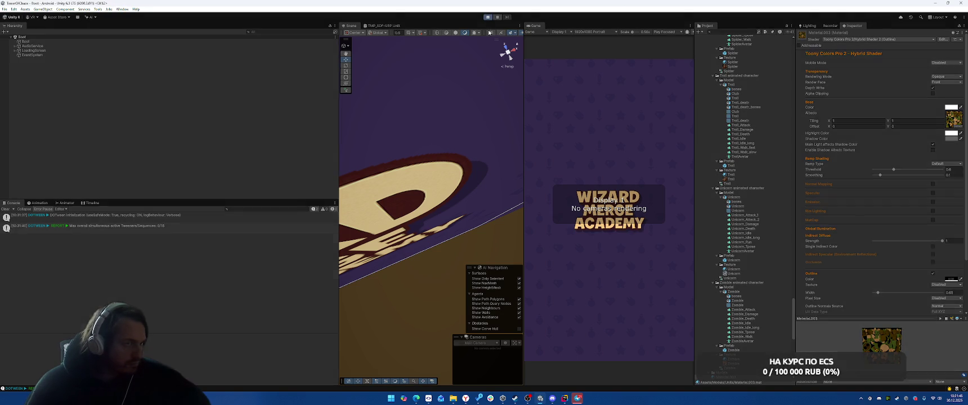
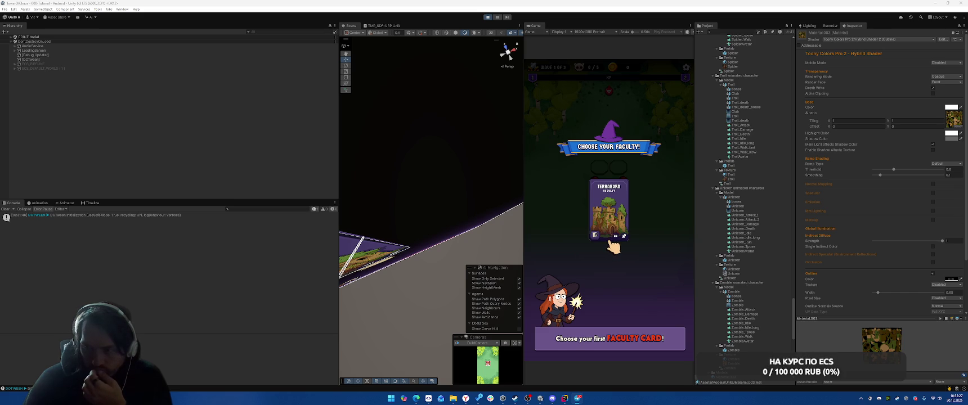
Start wave 1, pick the Fire Ball card and dismiss the dig tutorial.
{"action": "scroll", "coordinate": [768, 213], "scroll_direction": "up", "scroll_amount": 2}
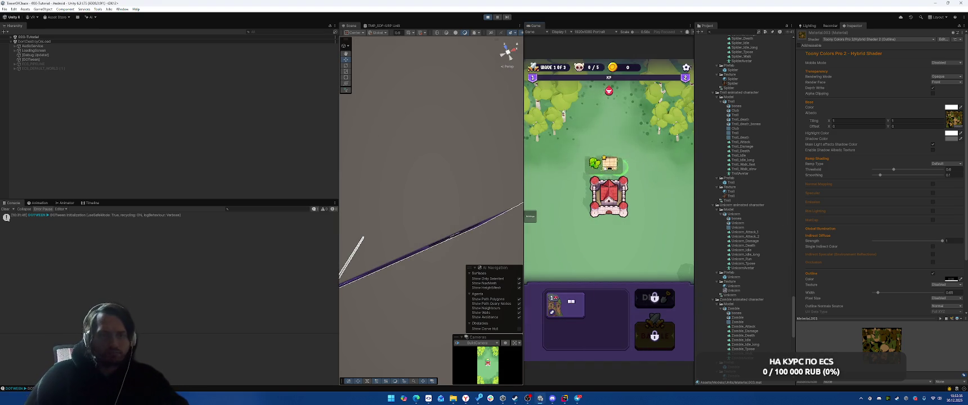
{"action": "left_click", "coordinate": [655, 337]}
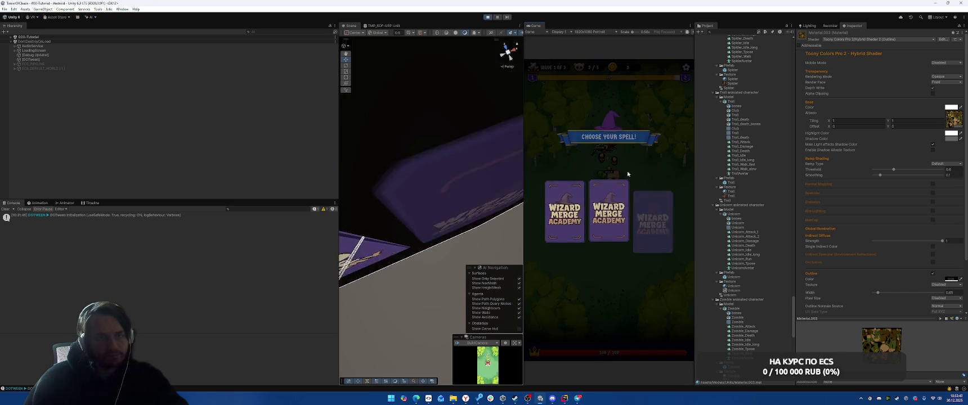
{"action": "left_click", "coordinate": [566, 198]}
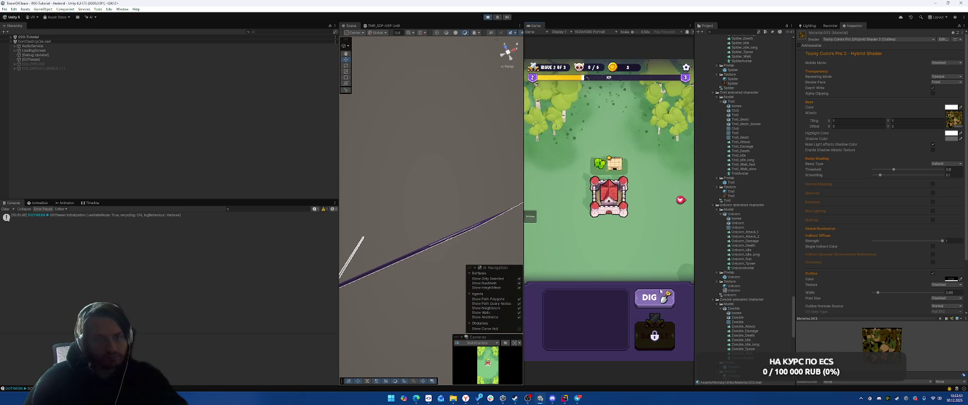
{"action": "left_click", "coordinate": [654, 299]}
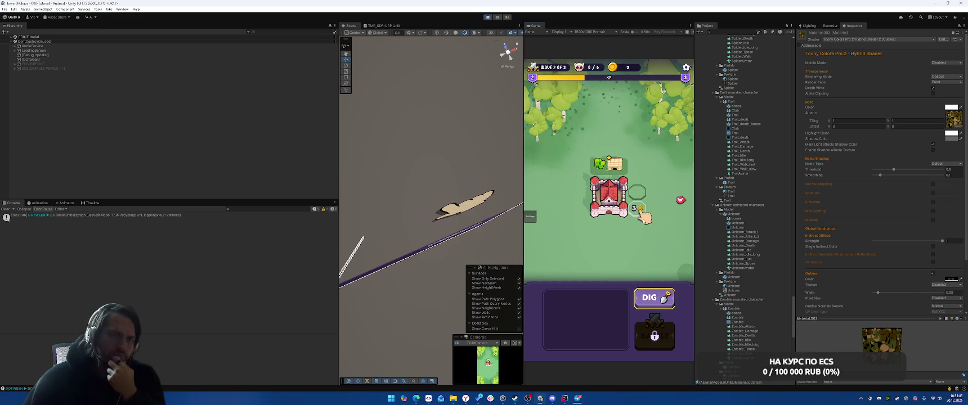
Stop Play mode, returning to the Boot scene with the Wizard Merge Academy title.
{"action": "left_click", "coordinate": [488, 18]}
{"action": "scroll", "coordinate": [729, 181], "scroll_direction": "up", "scroll_amount": 10}
{"action": "left_click_drag", "start_coordinate": [790, 281], "coordinate": [797, 46]}
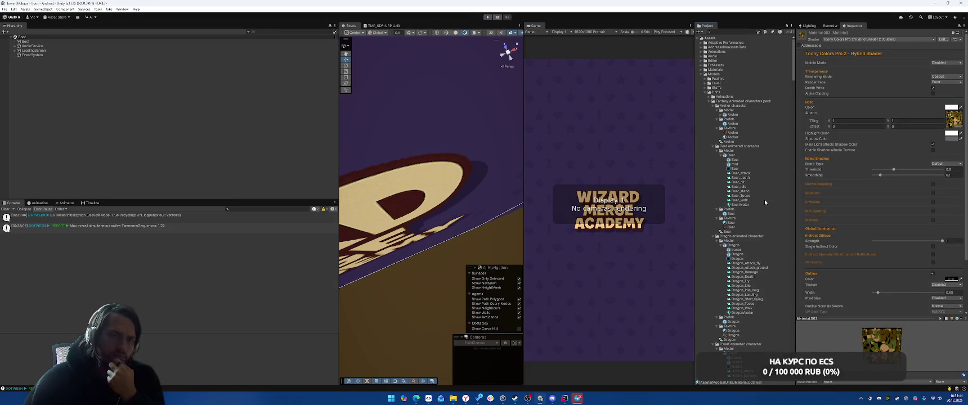
Collapse the Dragon folder, select SO/Levels/000-Tutorial, inspect its Wave Coins, then enter Play mode.
{"action": "left_click", "coordinate": [713, 237]}
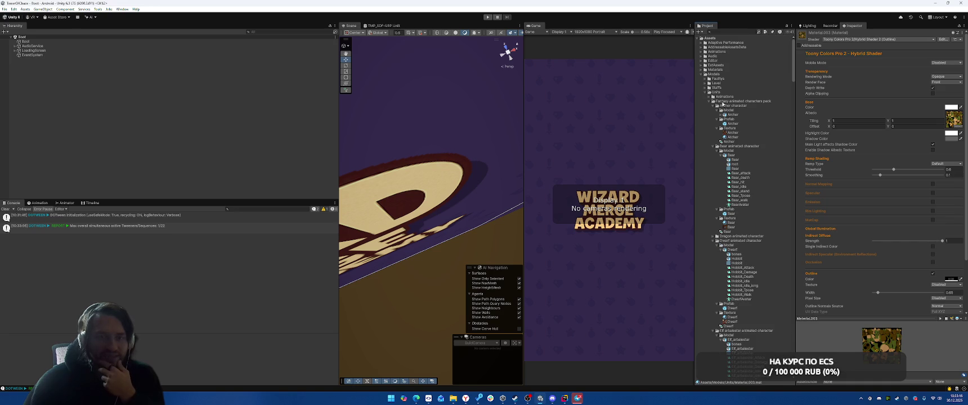
{"action": "scroll", "coordinate": [758, 90], "scroll_direction": "down", "scroll_amount": 15}
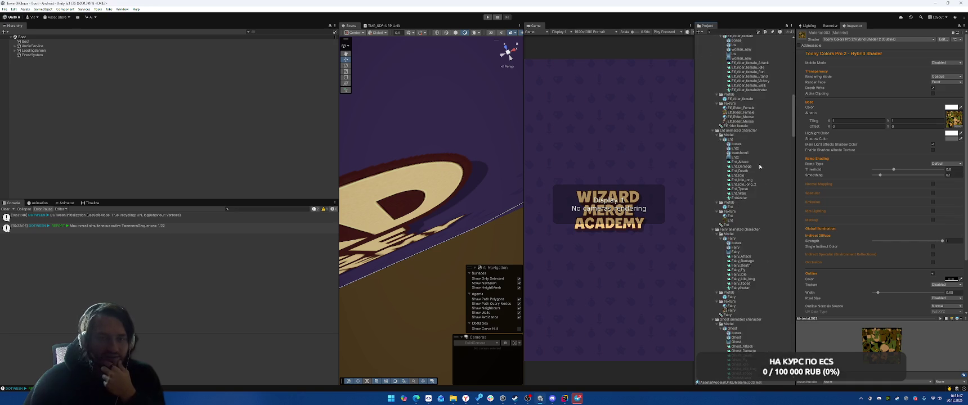
{"action": "scroll", "coordinate": [746, 210], "scroll_direction": "down", "scroll_amount": 15}
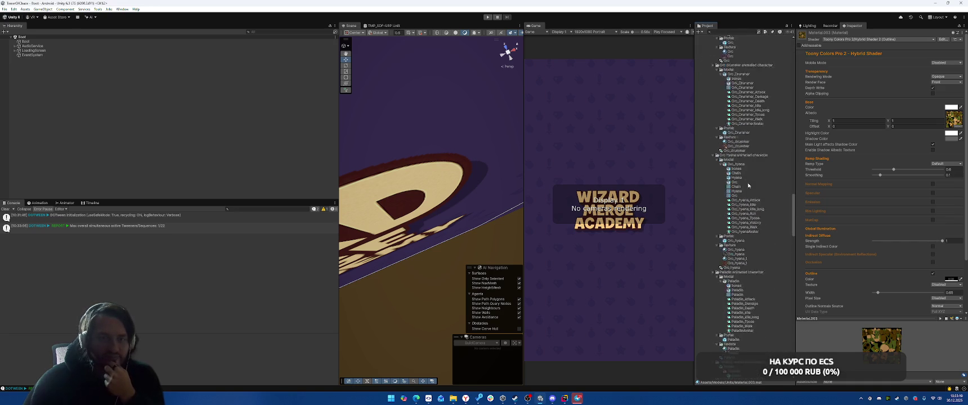
{"action": "scroll", "coordinate": [751, 185], "scroll_direction": "down", "scroll_amount": 15}
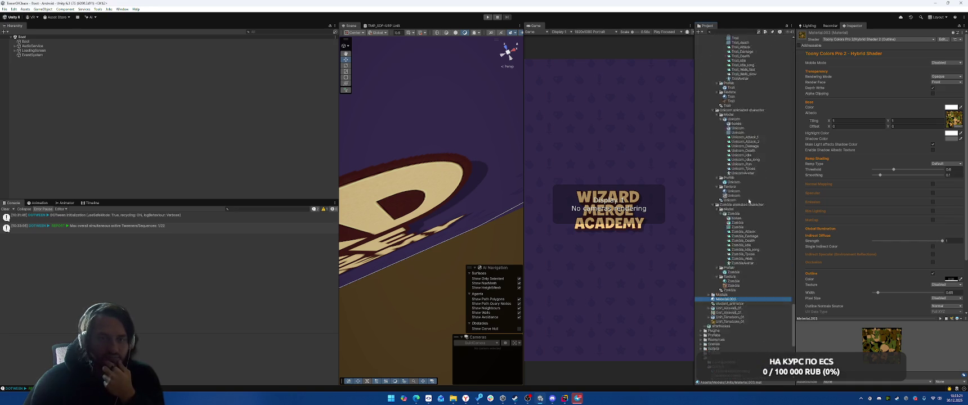
{"action": "scroll", "coordinate": [745, 272], "scroll_direction": "down", "scroll_amount": 4}
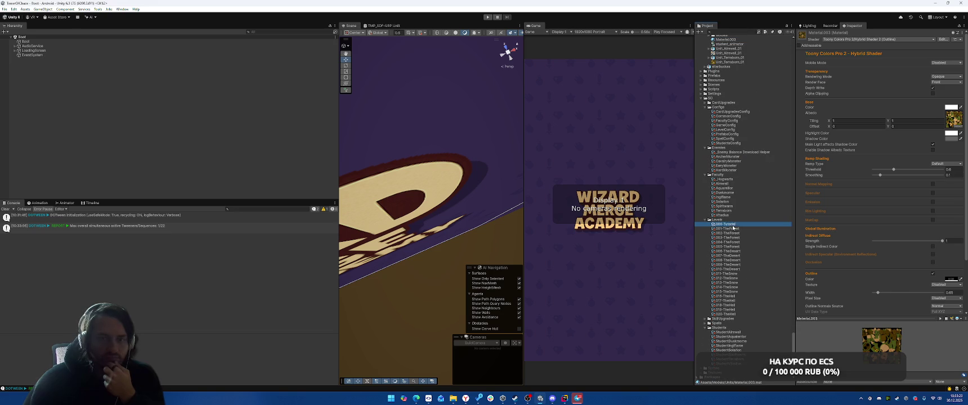
{"action": "left_click", "coordinate": [728, 224]}
{"action": "left_click", "coordinate": [886, 156]}
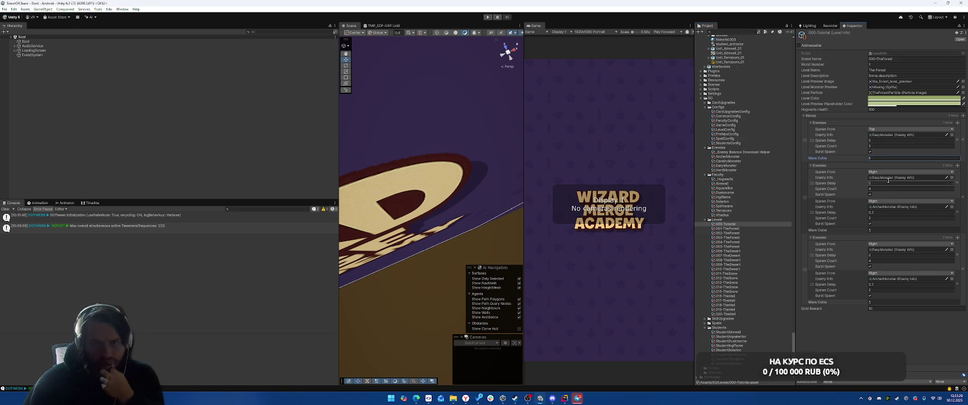
{"action": "left_click", "coordinate": [488, 17]}
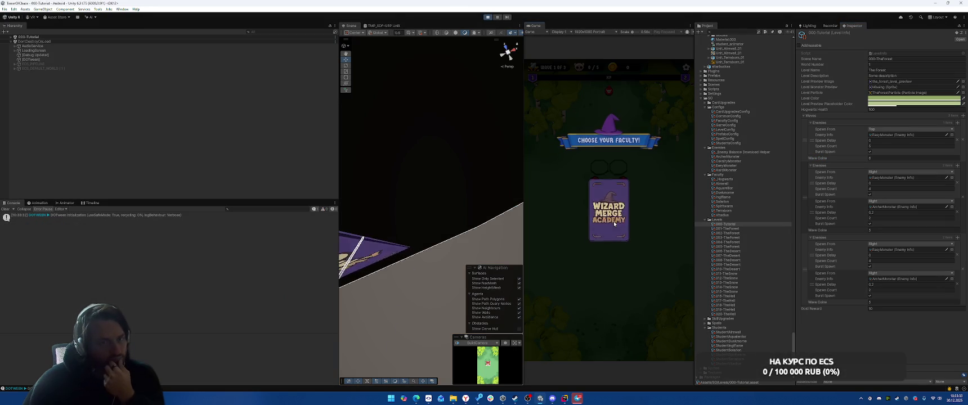
Choose the Terraborn card, start the battle and cast Fire Ball at the enemies.
{"action": "left_click", "coordinate": [614, 216]}
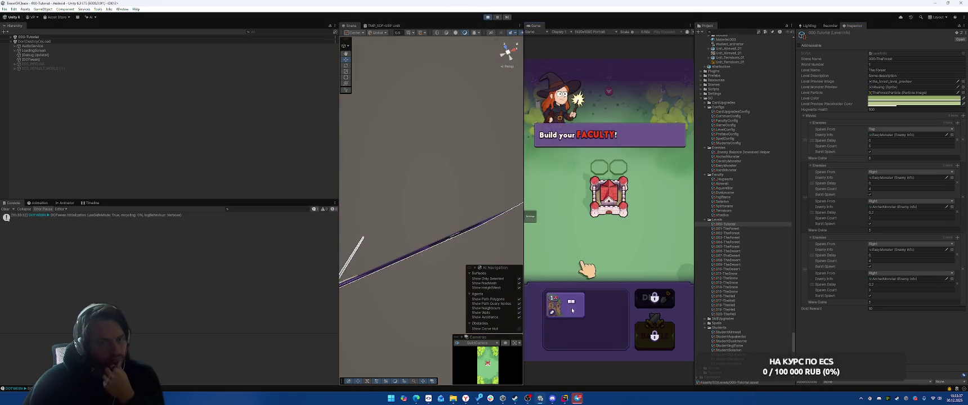
{"action": "left_click", "coordinate": [655, 336]}
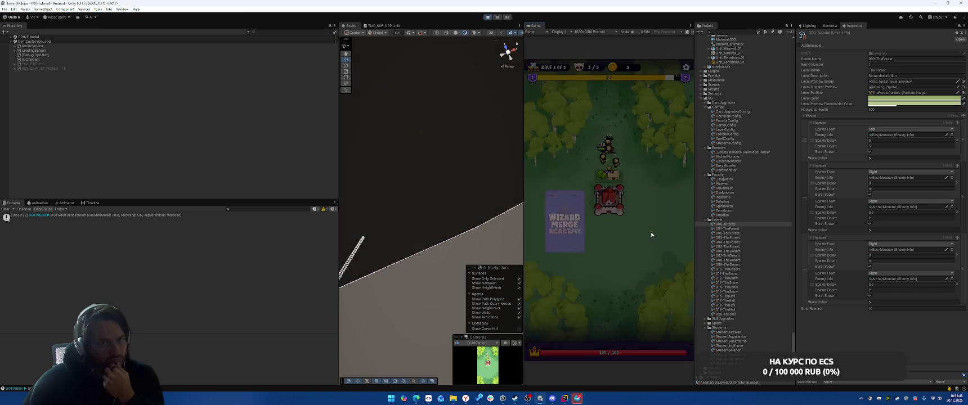
{"action": "left_click", "coordinate": [605, 208]}
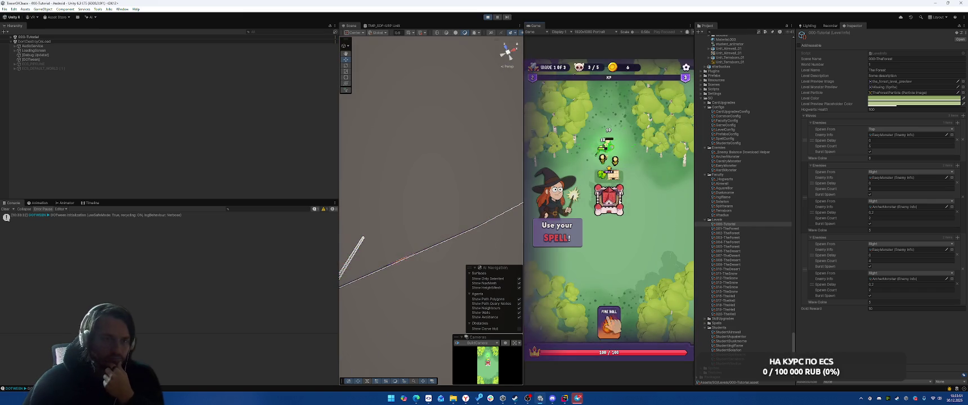
{"action": "left_click", "coordinate": [590, 244]}
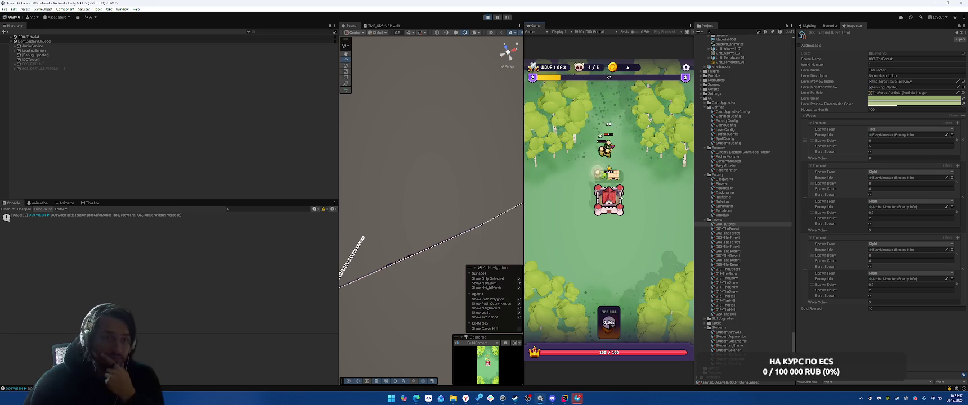
Finish off wave 1's last enemy, close the Dig a CELL tip and stop Play mode.
{"action": "left_click", "coordinate": [618, 320]}
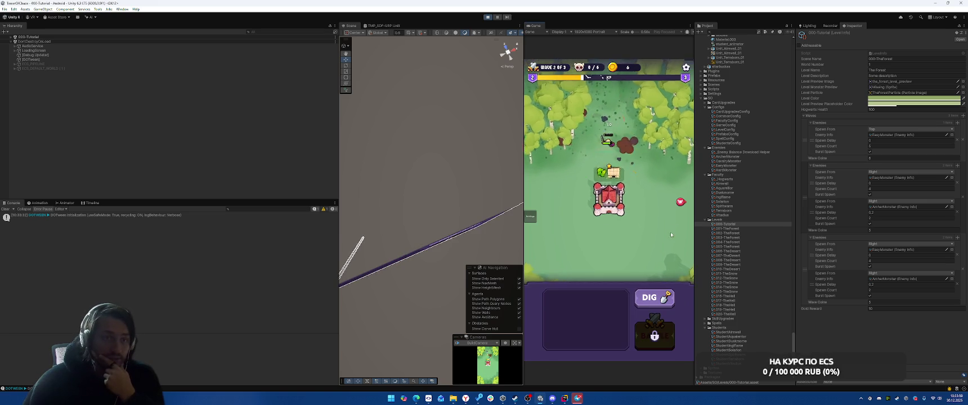
{"action": "left_click", "coordinate": [651, 301]}
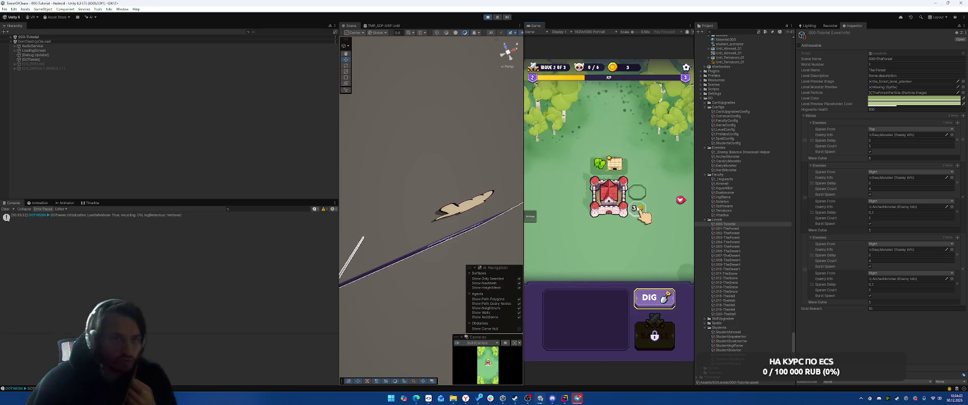
{"action": "key", "text": "ctrl+p"}
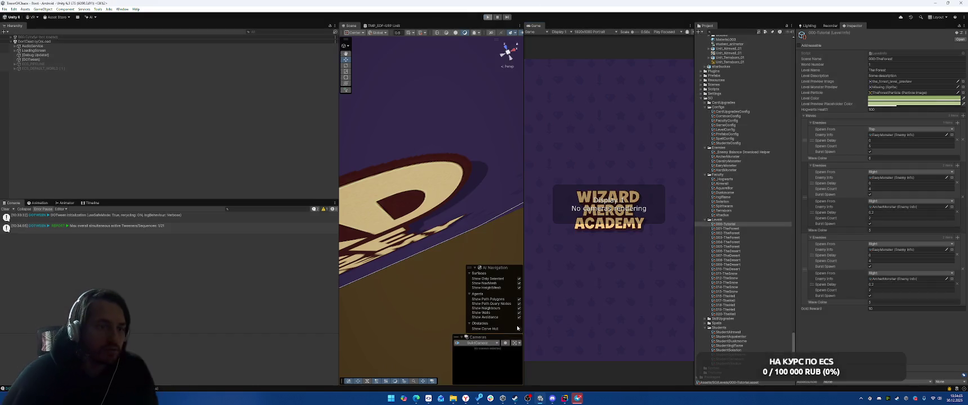
Open DigSystem.cs in Rider through Search Everywhere with 'Dig'.
{"action": "key", "text": "alt+Tab"}
{"action": "key", "text": "ctrl+t"}
{"action": "type", "text": "Bu"}
{"action": "key", "text": "BackSpace"}
{"action": "key", "text": "BackSpace"}
{"action": "type", "text": "Dig"}
{"action": "key", "text": "Return"}
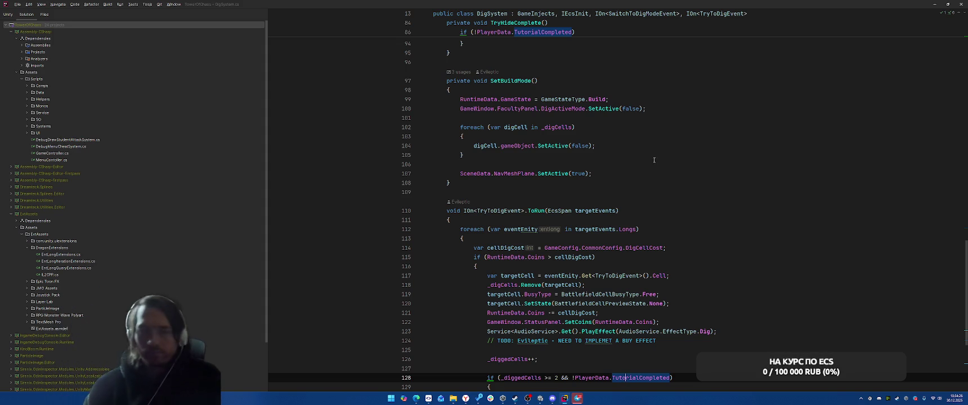
Look through the DigSystem dig handler code around lines 107–128.
{"action": "left_click", "coordinate": [675, 175]}
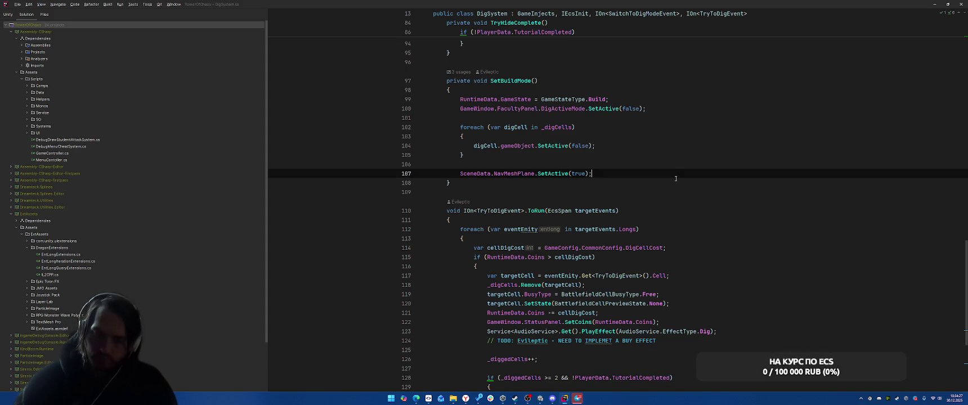
{"action": "left_click", "coordinate": [653, 249]}
{"action": "left_click", "coordinate": [698, 235]}
{"action": "scroll", "coordinate": [732, 192], "scroll_direction": "up", "scroll_amount": 20}
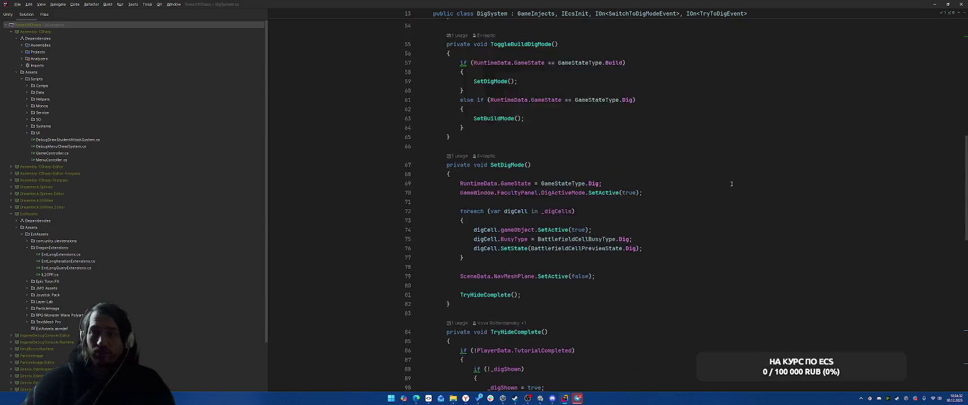
{"action": "scroll", "coordinate": [738, 196], "scroll_direction": "down", "scroll_amount": 20}
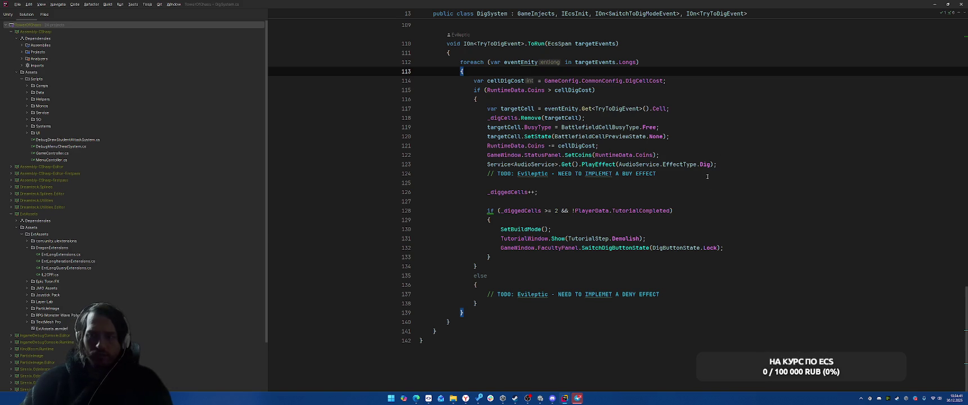
{"action": "left_click", "coordinate": [701, 210]}
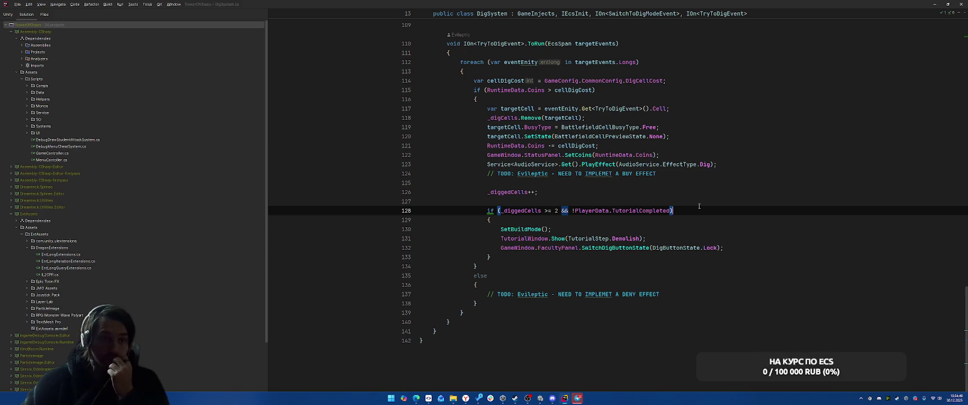
{"action": "mouse_move", "coordinate": [468, 401]}
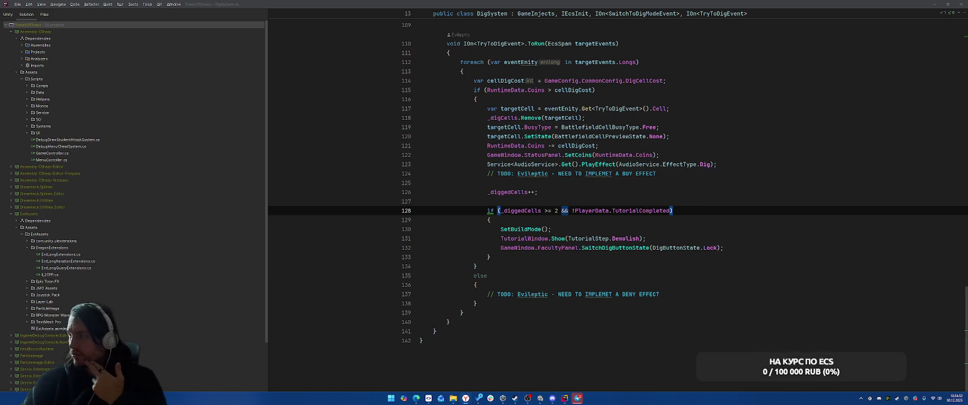
{"action": "left_click", "coordinate": [771, 174]}
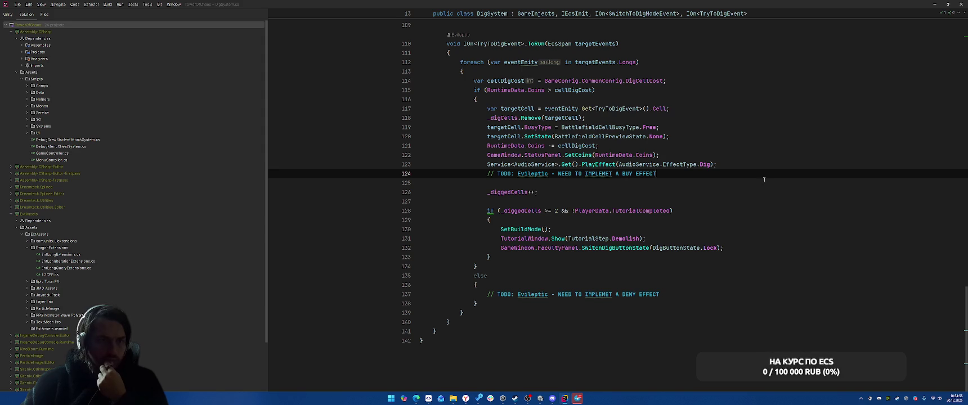
{"action": "scroll", "coordinate": [764, 180], "scroll_direction": "up", "scroll_amount": 2}
Change line 115's coin check to `if (RuntimeData.Coins >= cellDigCost)`.
{"action": "left_click", "coordinate": [552, 145]}
{"action": "type", "text": "="}
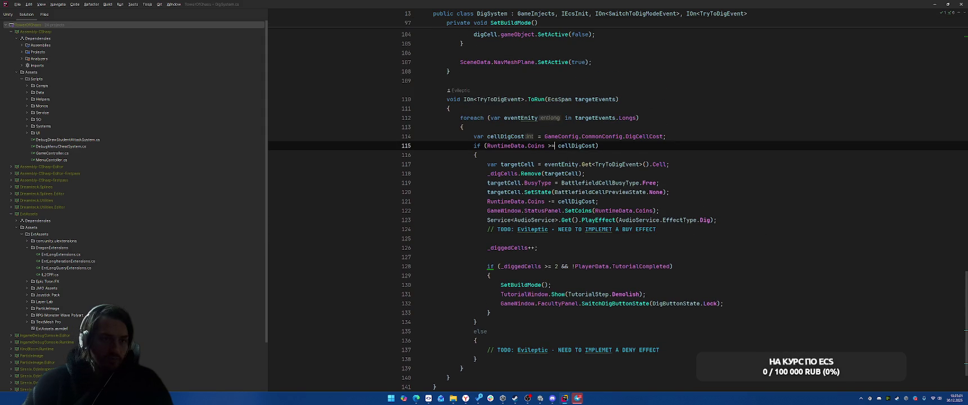
{"action": "left_click", "coordinate": [756, 153]}
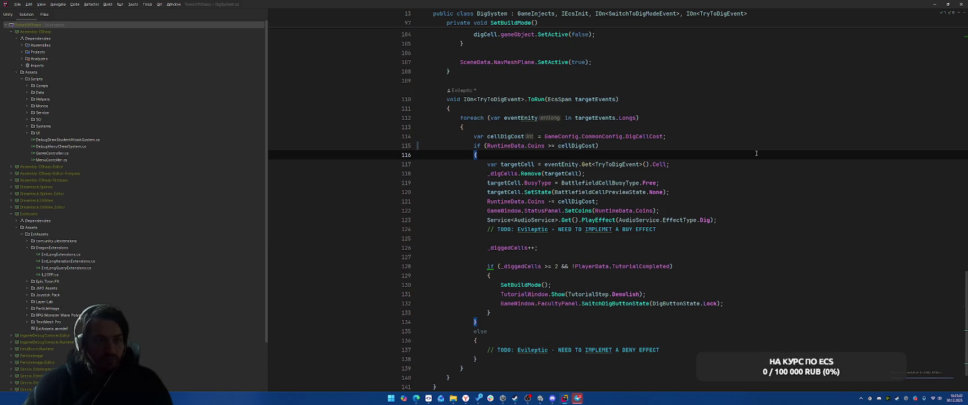
{"action": "left_click", "coordinate": [762, 144]}
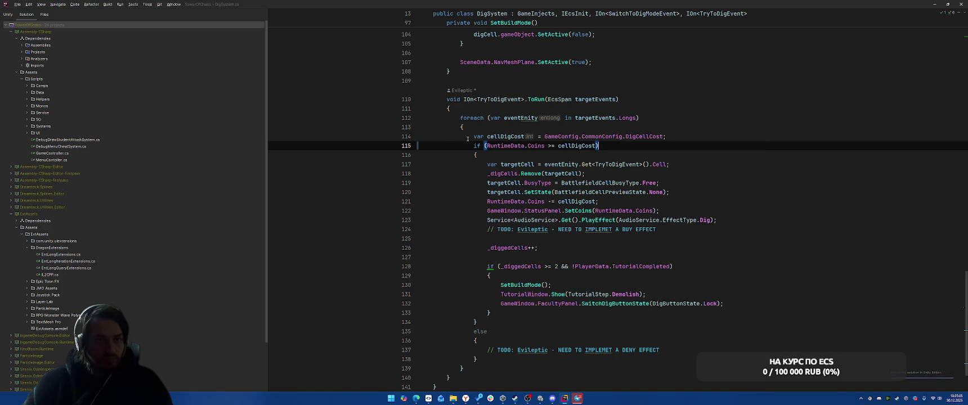
{"action": "key", "text": "alt+Tab"}
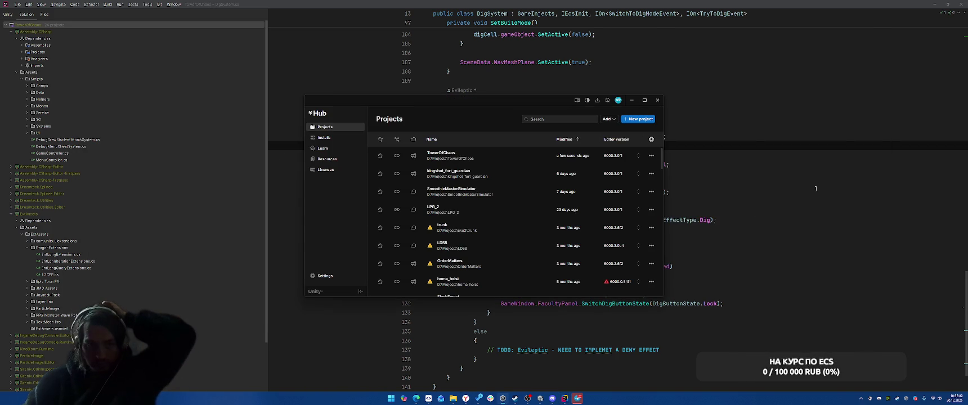
Back in Unity, choose the Terraborn faculty, start the battle and pick Frozen Blast.
{"action": "key", "text": "alt+Tab"}
{"action": "left_click", "coordinate": [544, 402]}
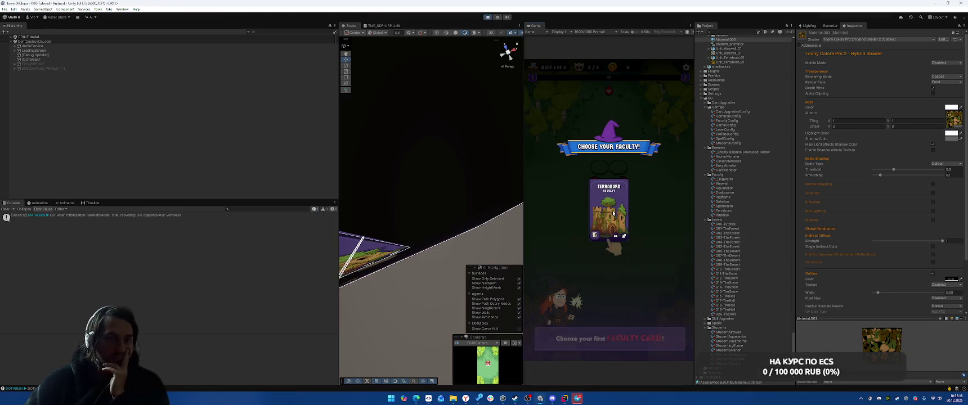
{"action": "left_click", "coordinate": [613, 225]}
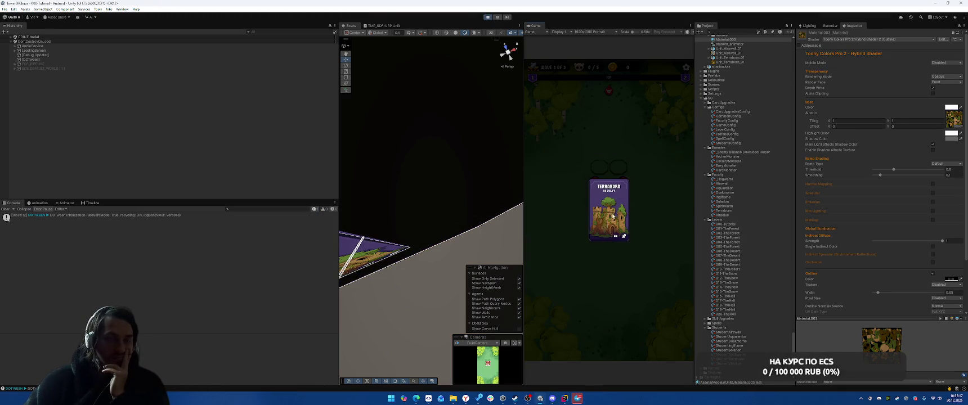
{"action": "left_click", "coordinate": [614, 217]}
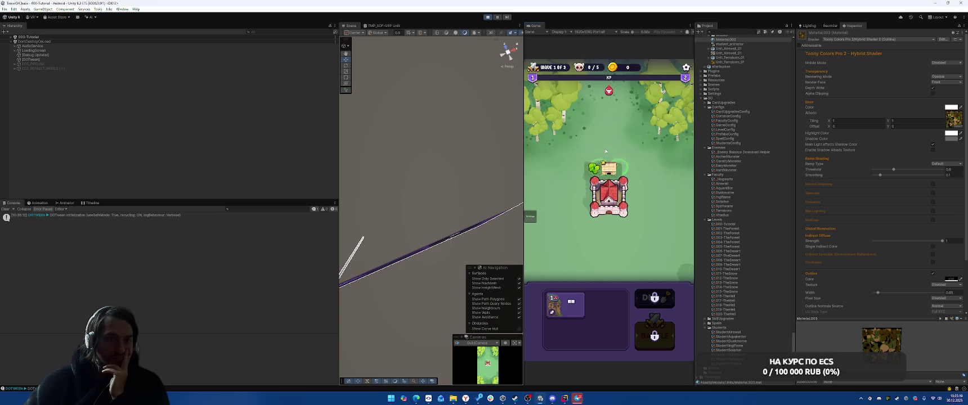
{"action": "left_click", "coordinate": [655, 336]}
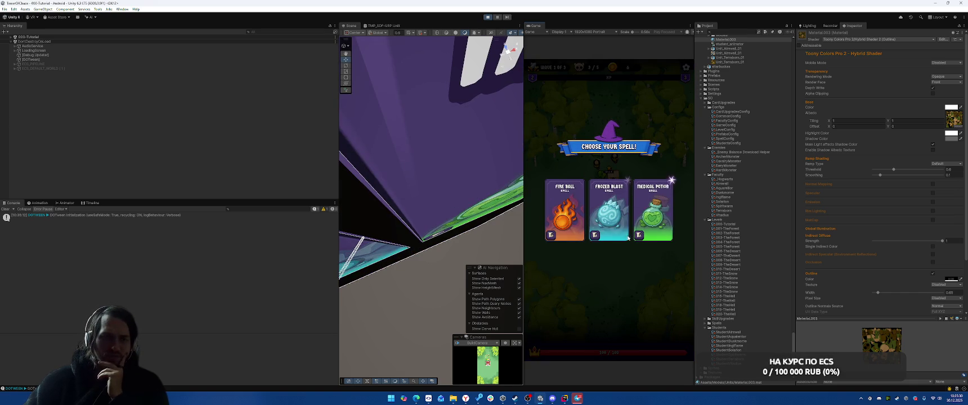
{"action": "left_click", "coordinate": [603, 213]}
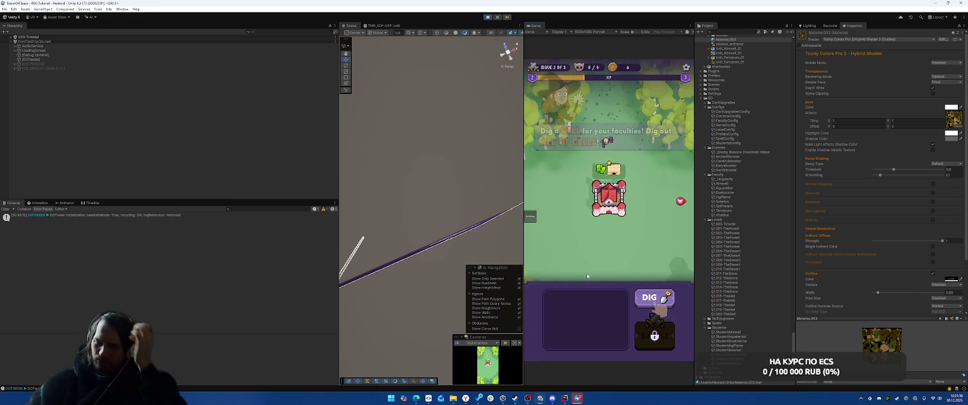
Dig new cells, place the faculty unit, take the Terraborn power card and cast Frozen Blast across waves.
{"action": "left_click", "coordinate": [668, 293]}
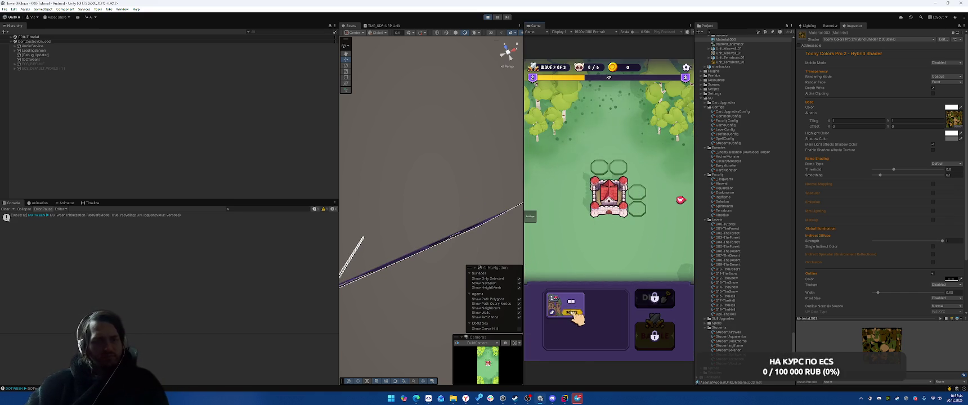
{"action": "left_click_drag", "start_coordinate": [566, 306], "coordinate": [637, 195]}
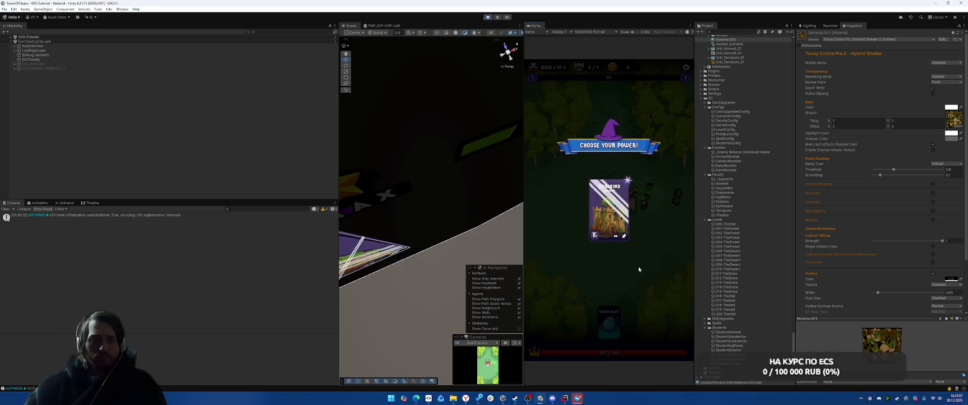
{"action": "left_click", "coordinate": [620, 211]}
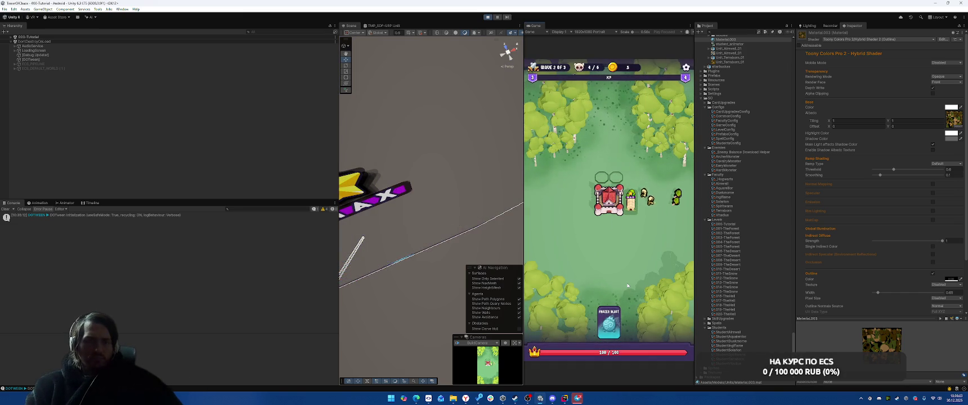
{"action": "left_click_drag", "start_coordinate": [609, 323], "coordinate": [678, 199]}
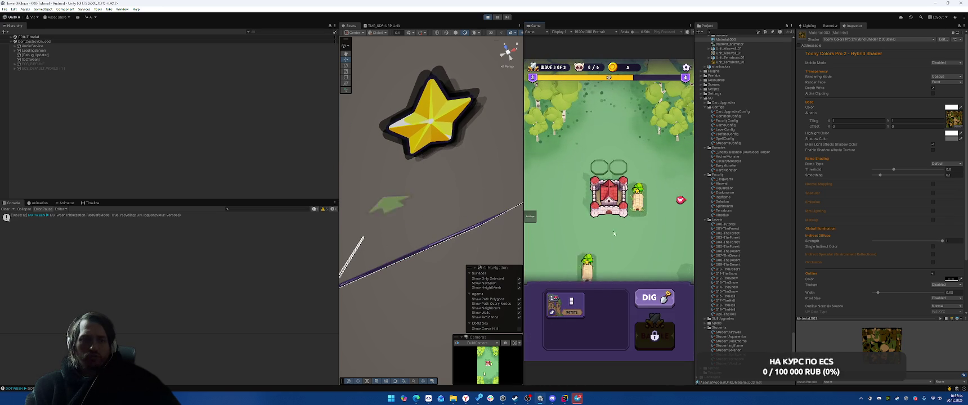
{"action": "left_click", "coordinate": [655, 333]}
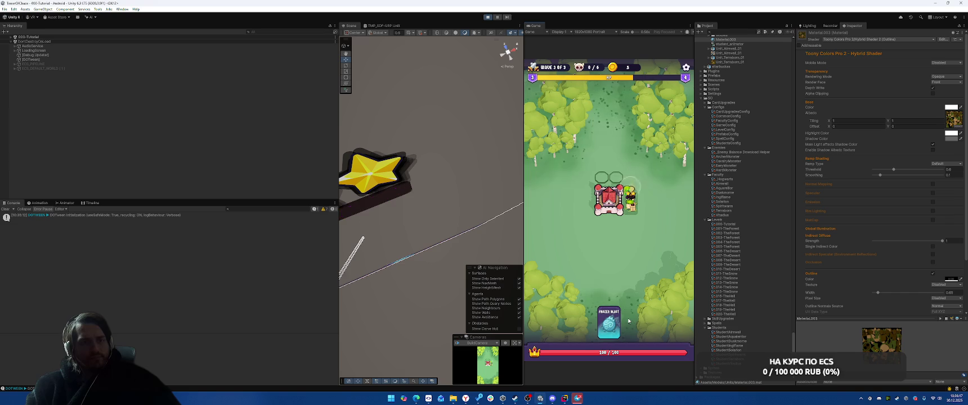
{"action": "left_click_drag", "start_coordinate": [611, 326], "coordinate": [645, 260]}
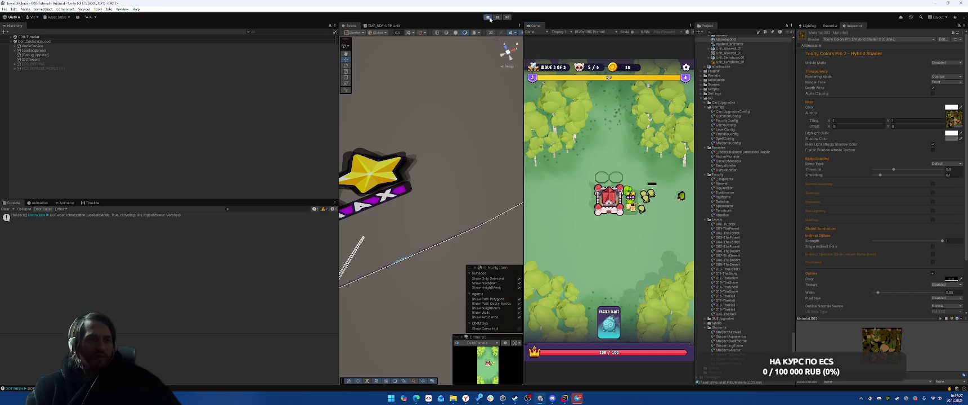
Stop Play mode and select the StudentsConfig asset in the Configs folder.
{"action": "key", "text": "ctrl+p"}
{"action": "scroll", "coordinate": [793, 337], "scroll_direction": "up", "scroll_amount": 10}
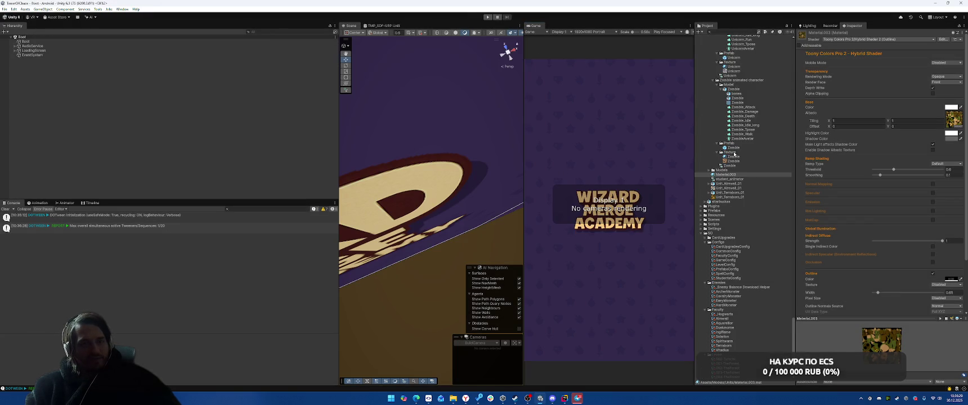
{"action": "left_click_drag", "start_coordinate": [792, 337], "coordinate": [804, 332]}
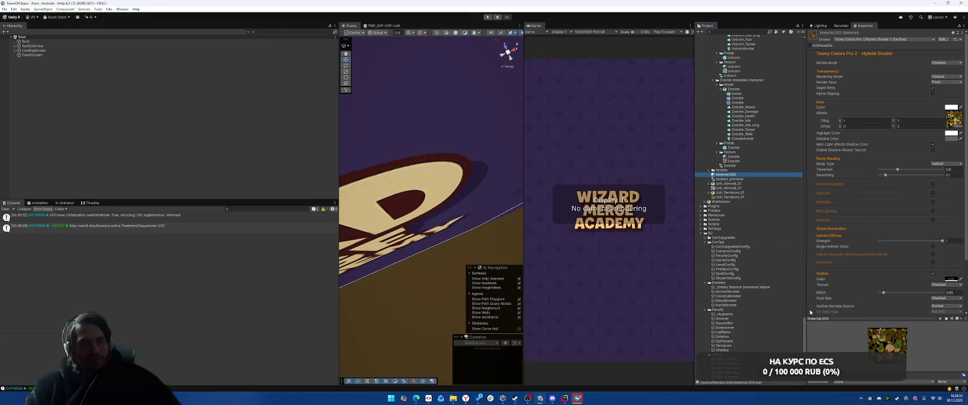
{"action": "scroll", "coordinate": [799, 295], "scroll_direction": "up", "scroll_amount": 15}
{"action": "scroll", "coordinate": [737, 197], "scroll_direction": "up", "scroll_amount": 15}
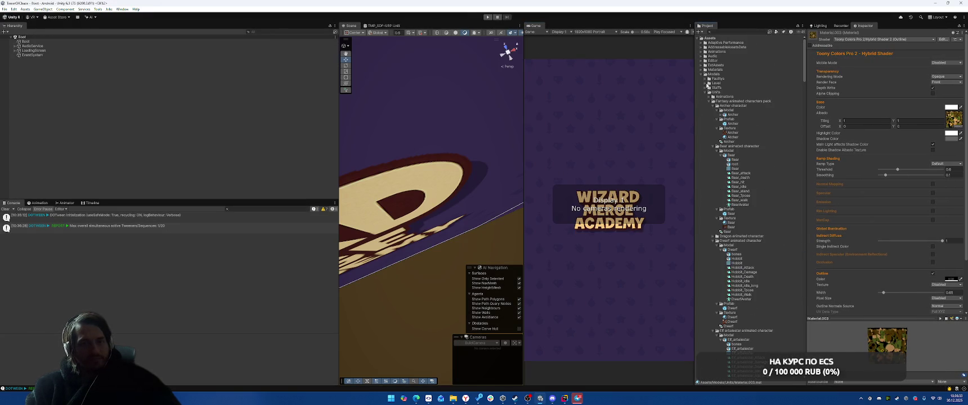
{"action": "scroll", "coordinate": [724, 56], "scroll_direction": "up", "scroll_amount": 10}
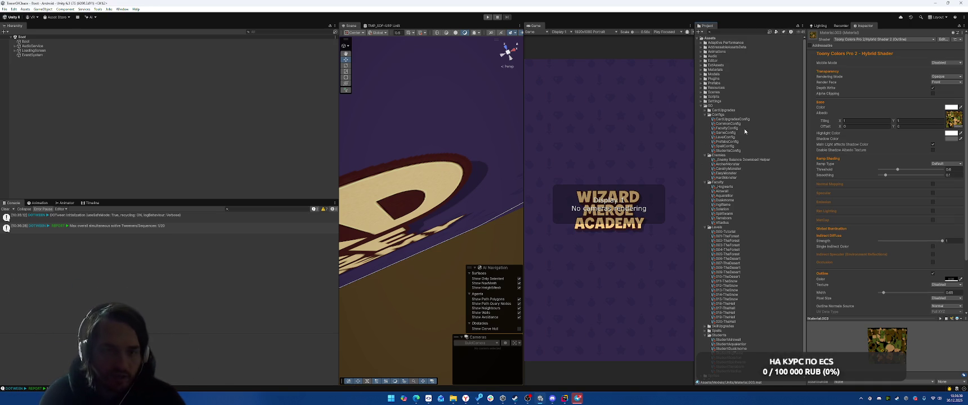
{"action": "left_click", "coordinate": [728, 151]}
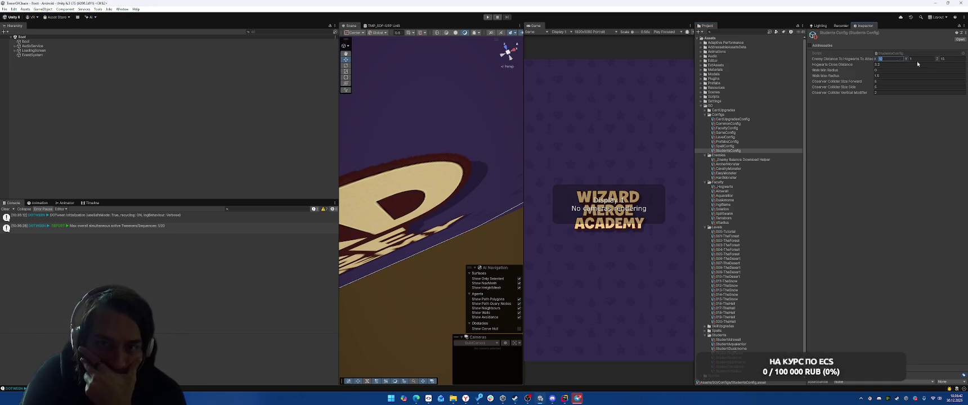
Toggle Play mode on and off, then open and close the Window menu.
{"action": "key", "text": "ctrl+p"}
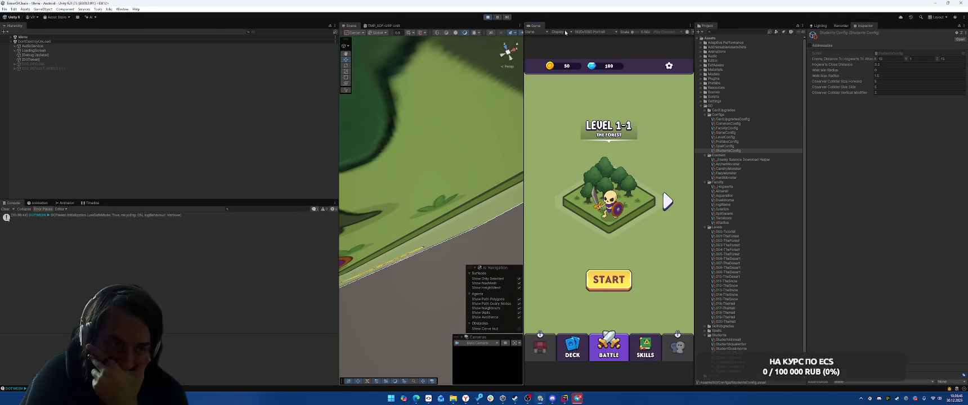
{"action": "key", "text": "ctrl+p"}
{"action": "left_click", "coordinate": [122, 9]}
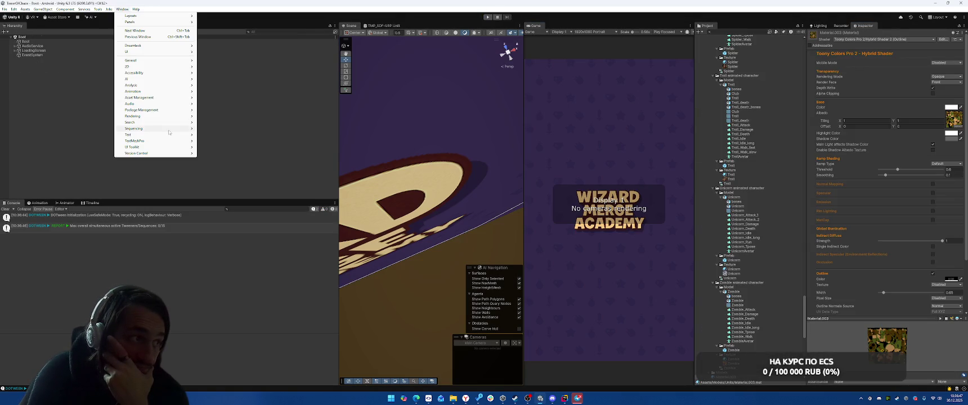
{"action": "left_click", "coordinate": [106, 15]}
{"action": "left_click", "coordinate": [122, 9]}
{"action": "left_click", "coordinate": [123, 9]}
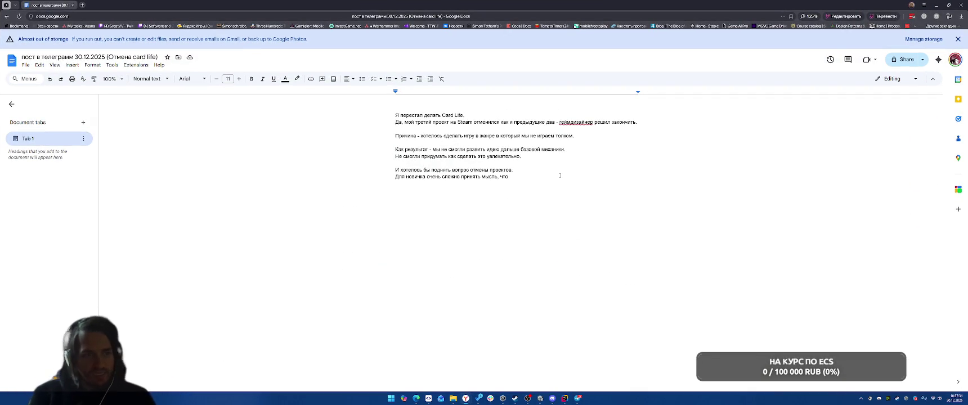
Finish the sentence about closing projects being an important skill, then add the Fail Fast and specifics lines.
{"action": "key", "text": "BackSpace"}
{"action": "key", "text": "BackSpace"}
{"action": "key", "text": "BackSpace"}
{"action": "type", "text": "закрывать прое"}
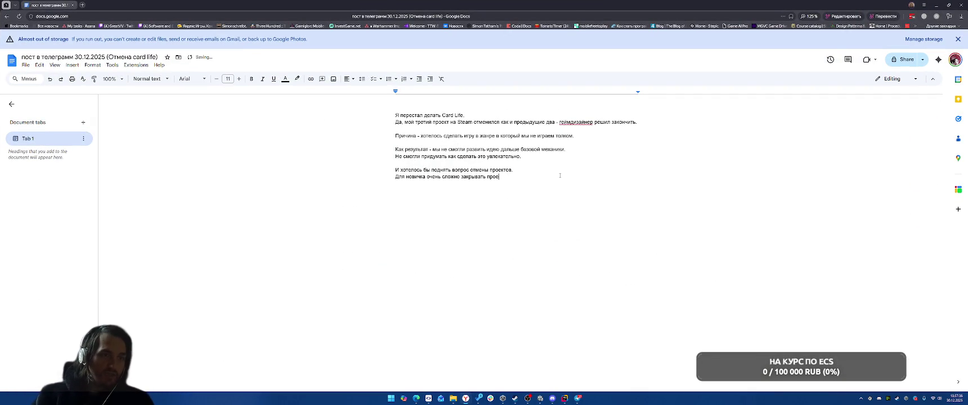
{"action": "type", "text": "о з"}
{"action": "type", "text": "о очень"}
{"action": "type", "text": "ь важный скилл."}
{"action": "key", "text": "Return"}
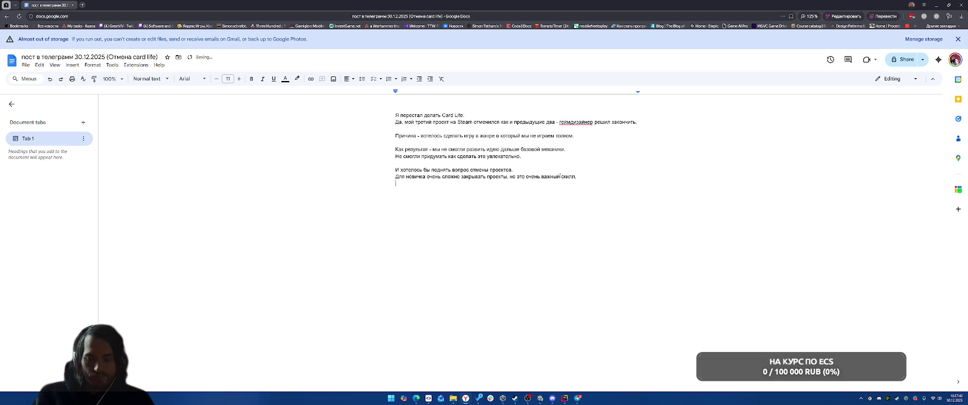
{"action": "type", "text": "Как говорт"}
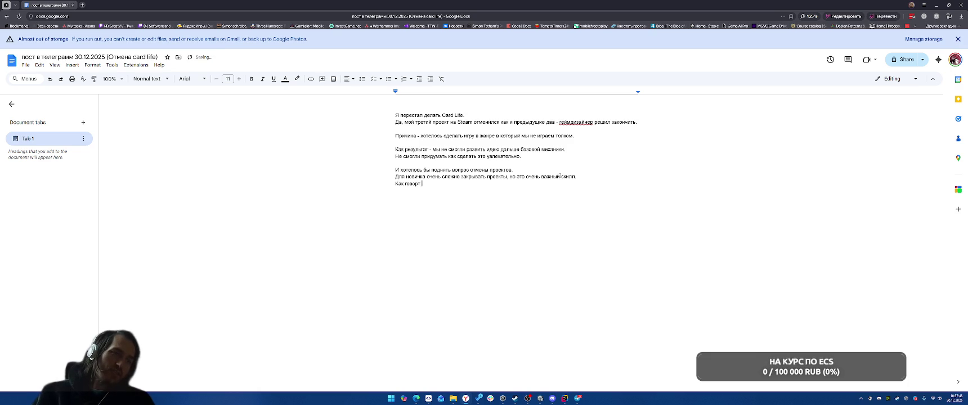
{"action": "type", "text": "т в стартапах"}
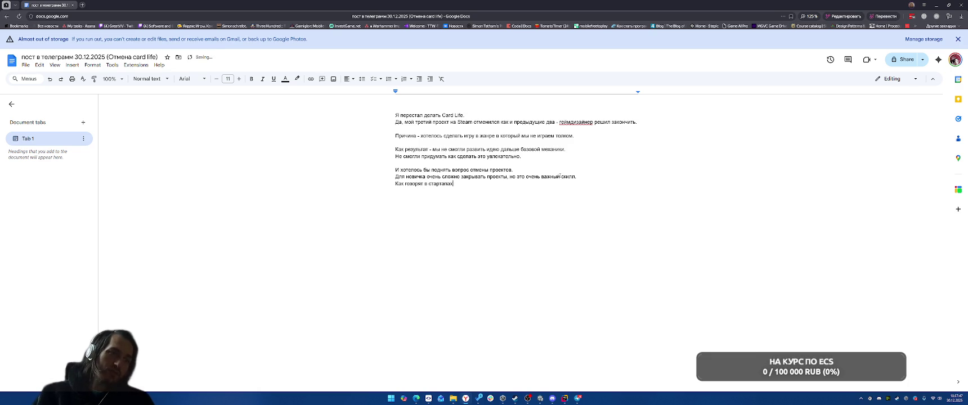
{"action": "type", "text": " Fail Fast."}
{"action": "key", "text": "Return"}
{"action": "type", "text": "Но как всегда есть специали"}
{"action": "key", "text": "BackSpace"}
{"action": "key", "text": "BackSpace"}
{"action": "type", "text": "фика."}
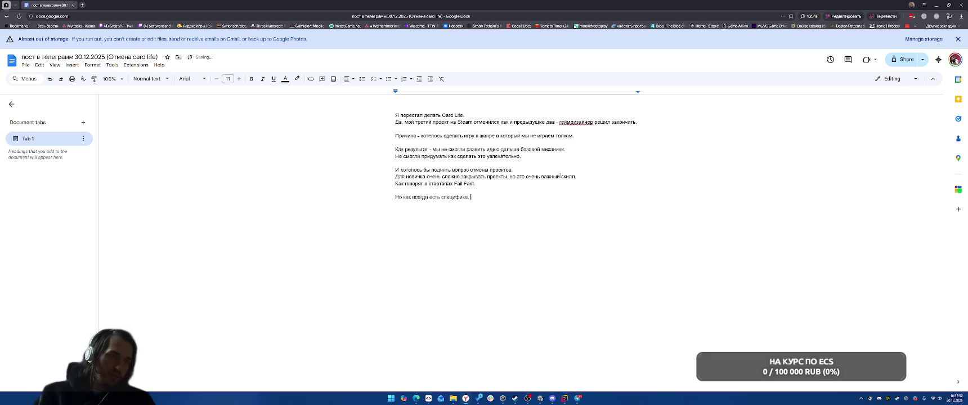
Add advice to ask yourself questions and close if most answers are yes, then start '1. Верите ли вы в игру'.
{"action": "key", "text": "Return"}
{"action": "type", "text": "Яс"}
{"action": "type", "text": "советую задать "}
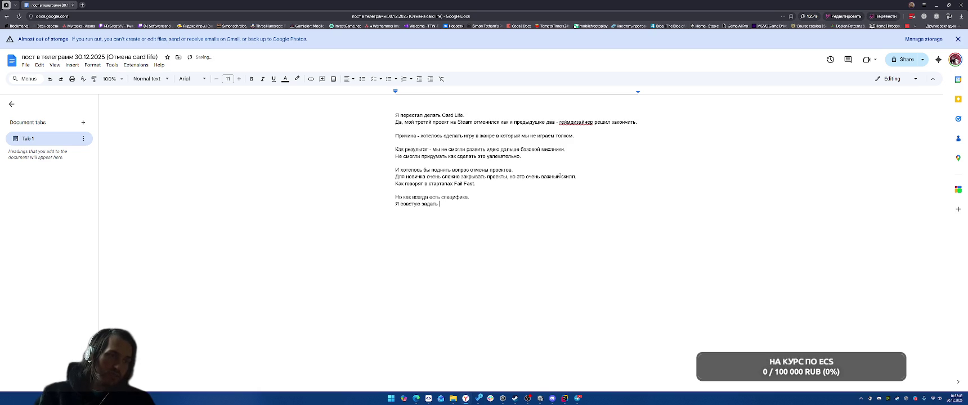
{"action": "type", "text": "себе сл"}
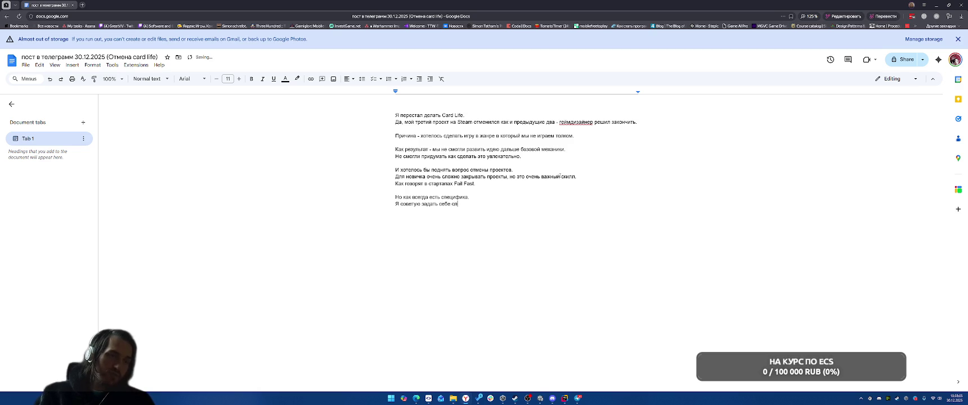
{"action": "type", "text": "едующие вопросы "}
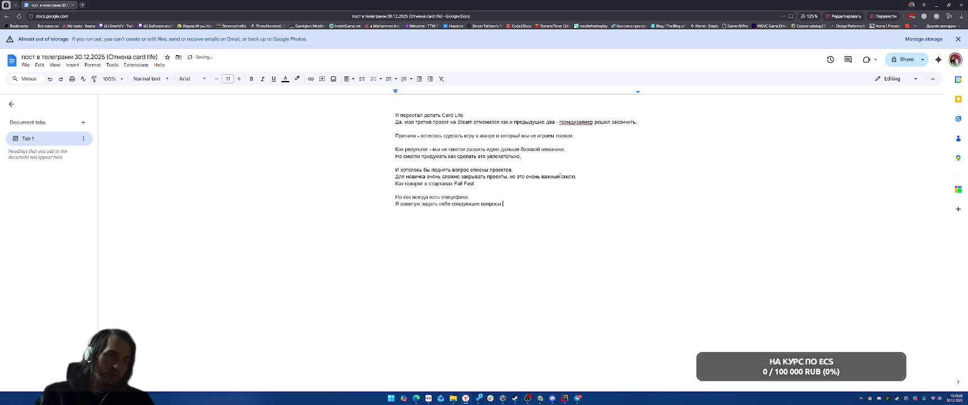
{"action": "type", "text": "и если на большин"}
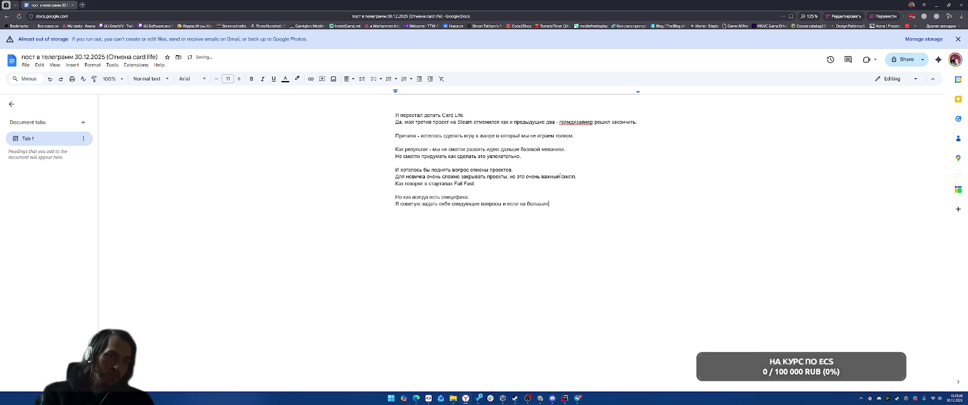
{"action": "type", "text": "ство вет д"}
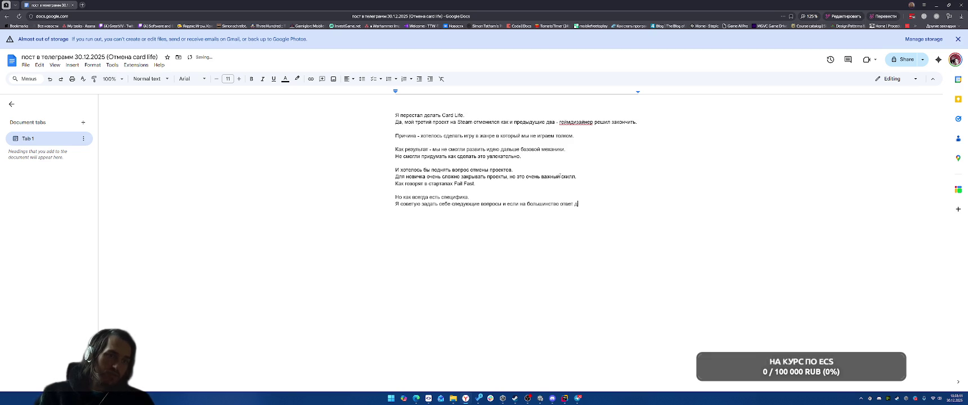
{"action": "type", "text": "а - ттоит закрывать"}
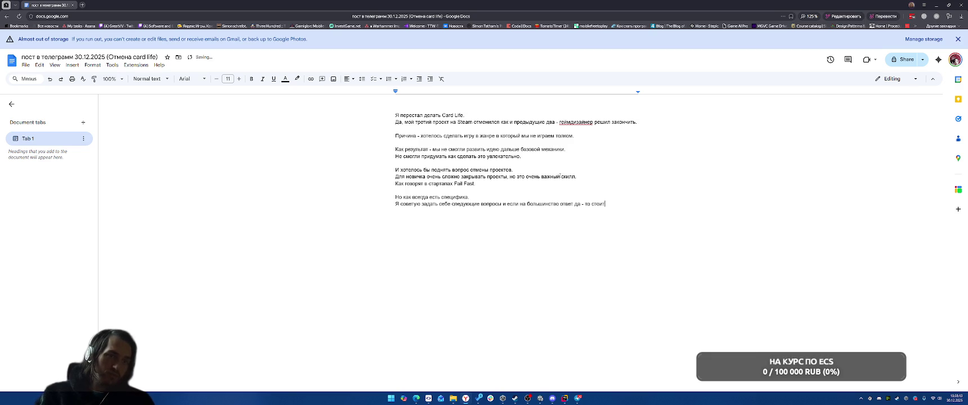
{"action": "key", "text": "Return"}
{"action": "key", "text": "Return"}
{"action": "type", "text": "1."}
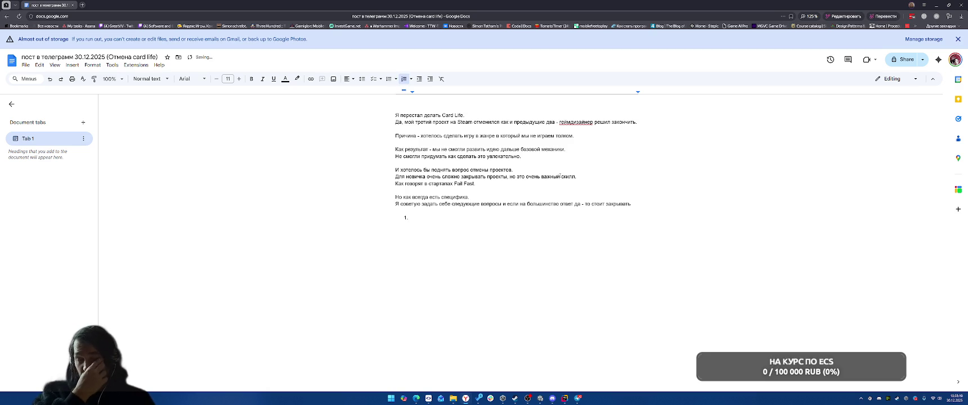
{"action": "type", "text": " Вер"}
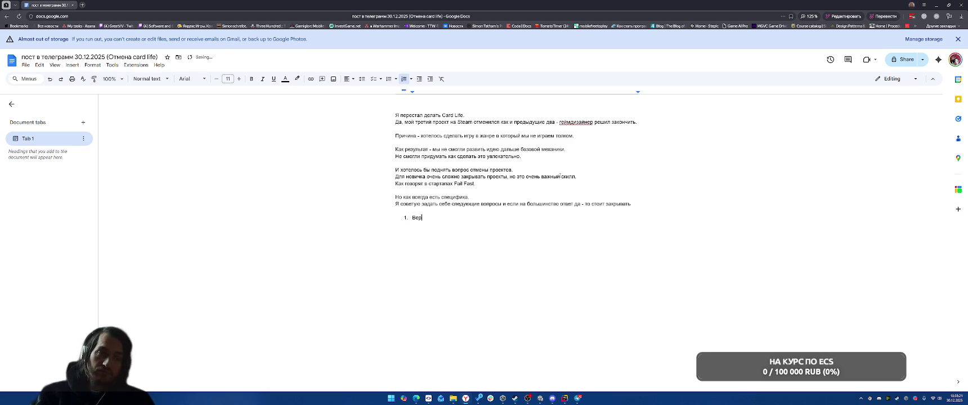
{"action": "type", "text": "ите ли "}
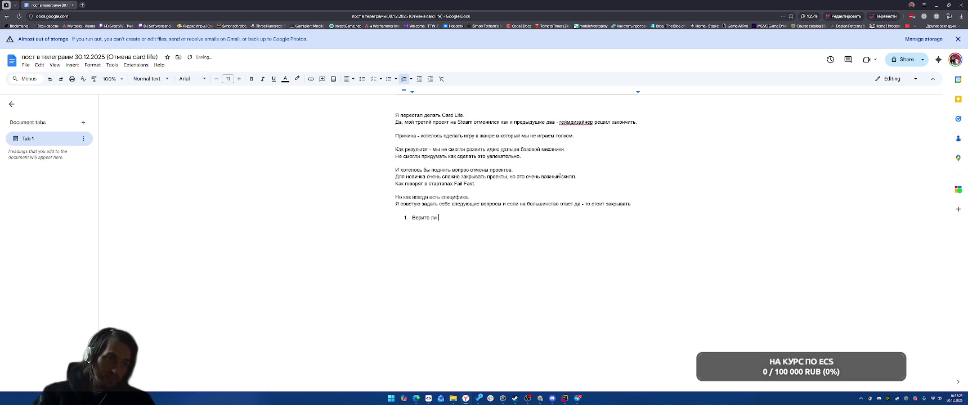
{"action": "type", "text": "вы в игру?"}
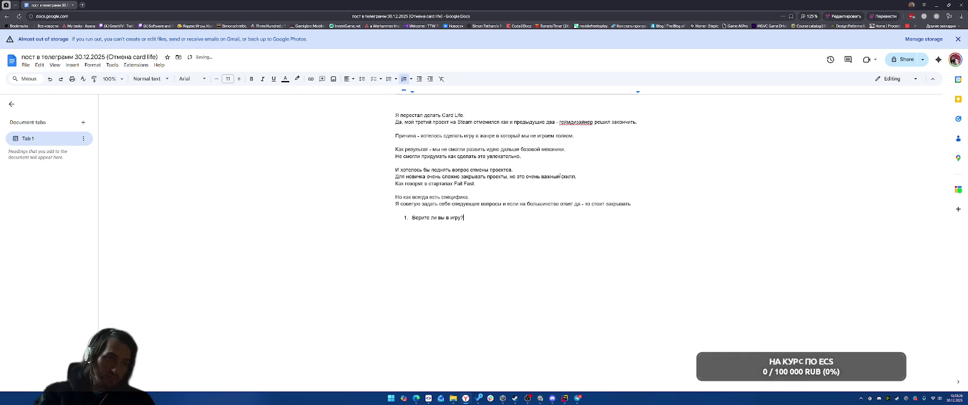
Add question 2, 'В случае минимального успеха позволит ли она купить вам домик у моря?', and start item 3.
{"action": "key", "text": "Return"}
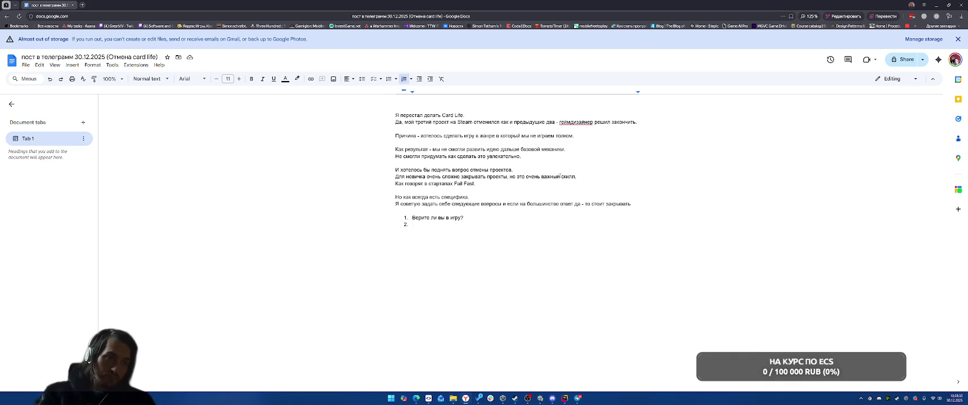
{"action": "type", "text": "В случае "}
{"action": "type", "text": "минимальн"}
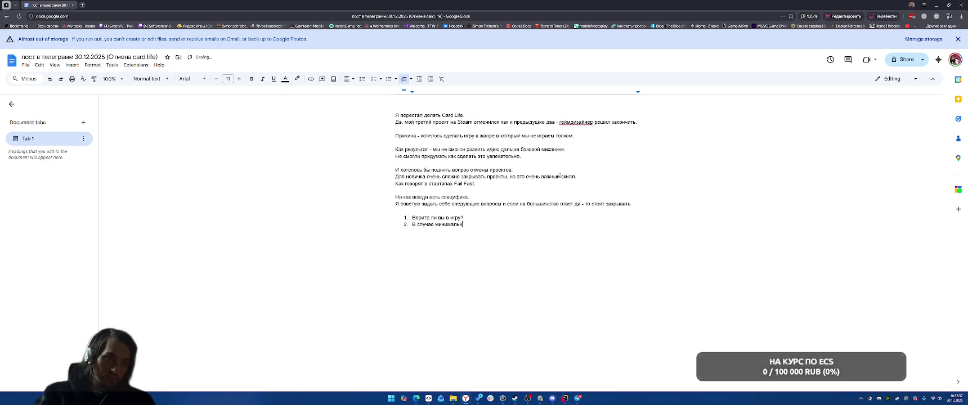
{"action": "type", "text": "ого успеха позво"}
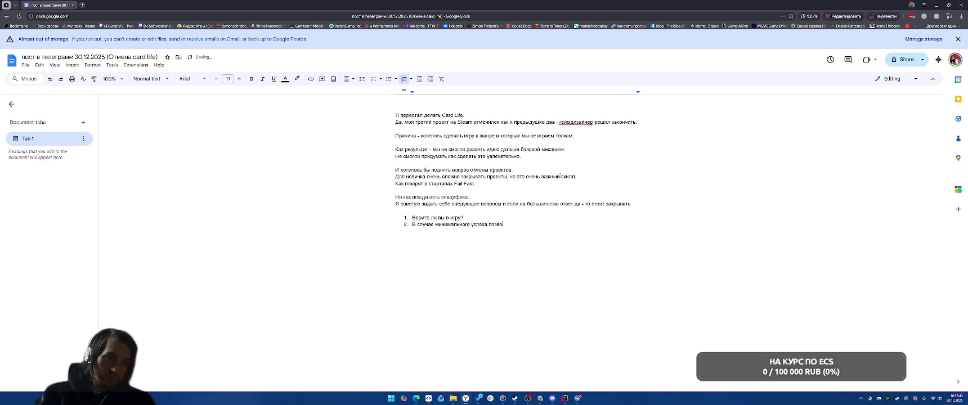
{"action": "type", "text": "лит ли она купить вам домик у моря?"}
{"action": "key", "text": "Return"}
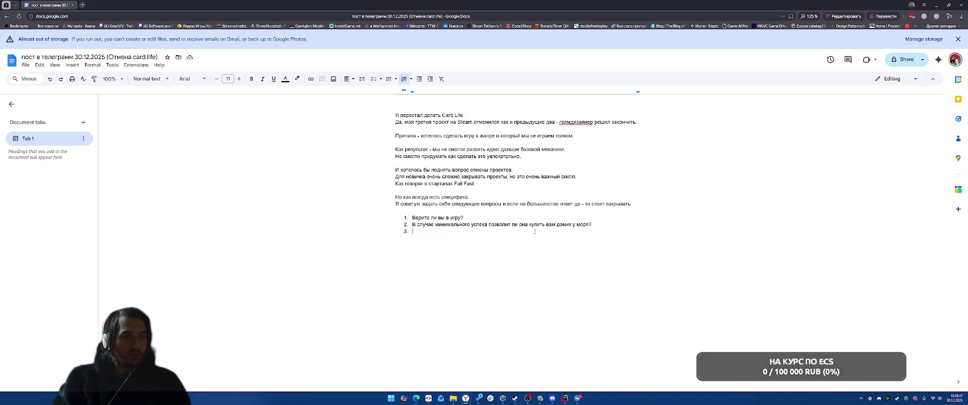
{"action": "left_click", "coordinate": [82, 4]}
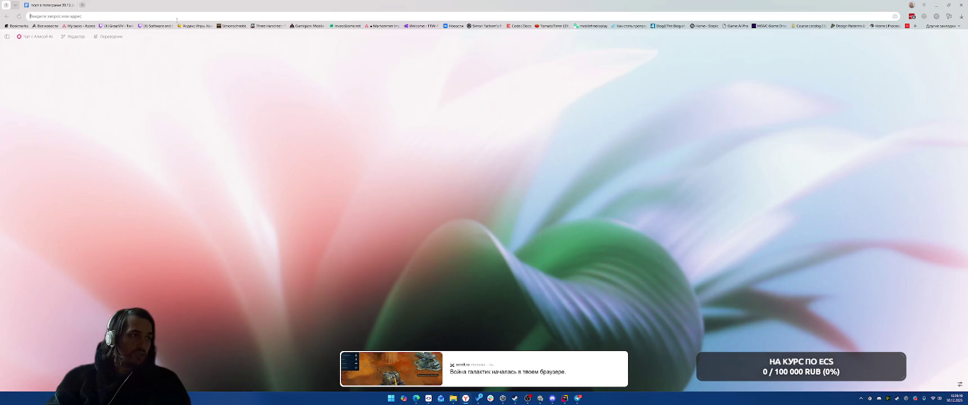
Load twitch.tv/greatv, set the stream quality to 720p (Source), then close the tab.
{"action": "type", "text": "twitch.tv/"}
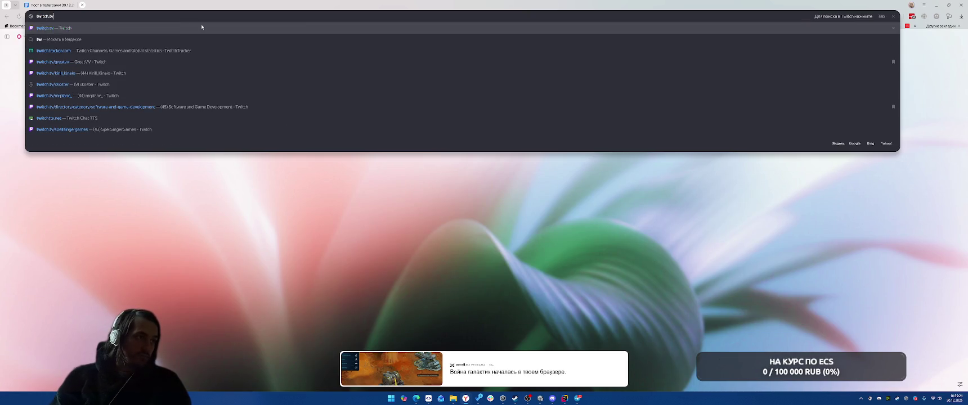
{"action": "type", "text": "greatvv"}
{"action": "key", "text": "Return"}
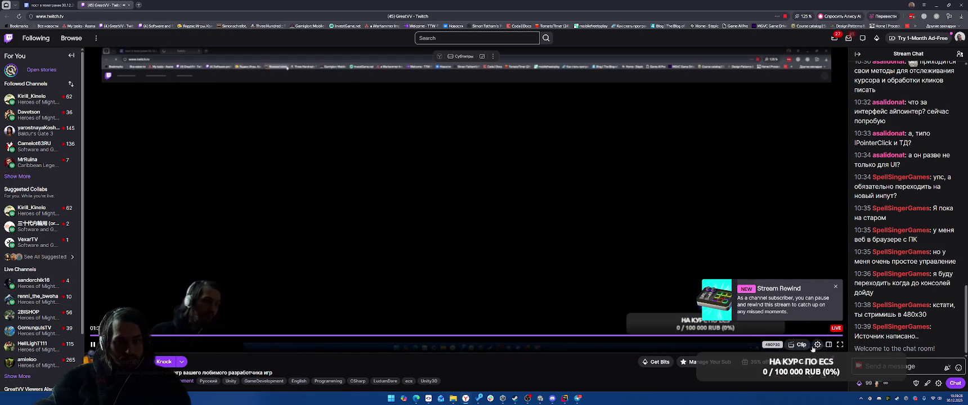
{"action": "left_click", "coordinate": [817, 344]}
{"action": "left_click", "coordinate": [766, 244]}
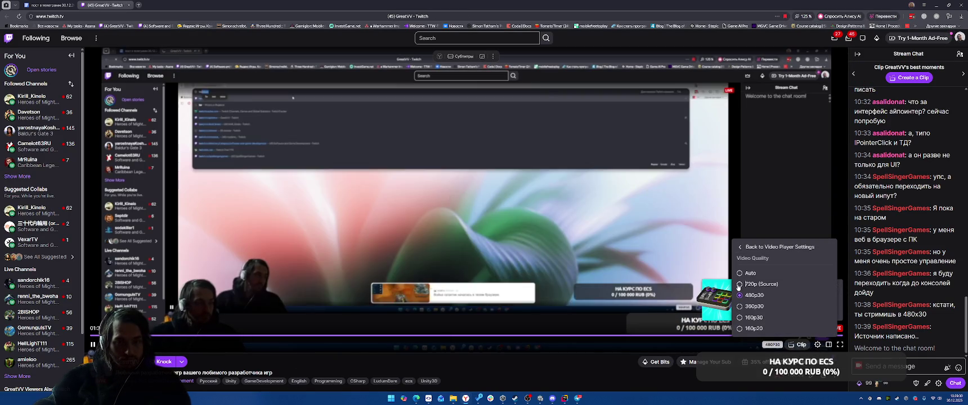
{"action": "left_click", "coordinate": [740, 285]}
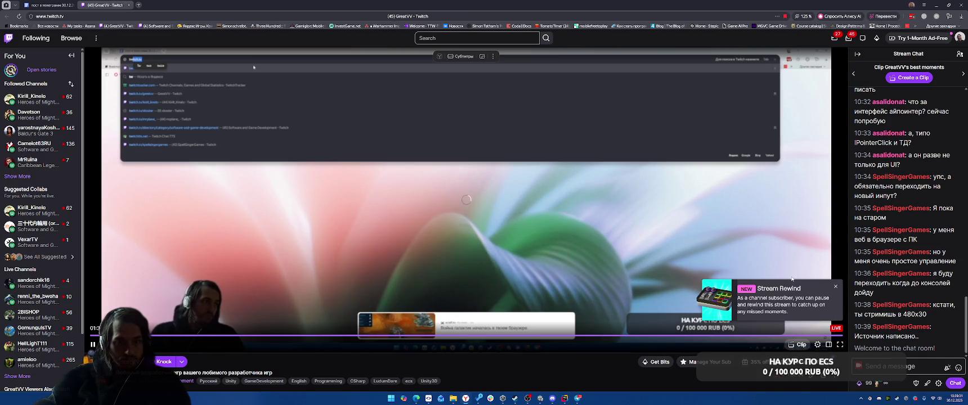
{"action": "left_click", "coordinate": [817, 346]}
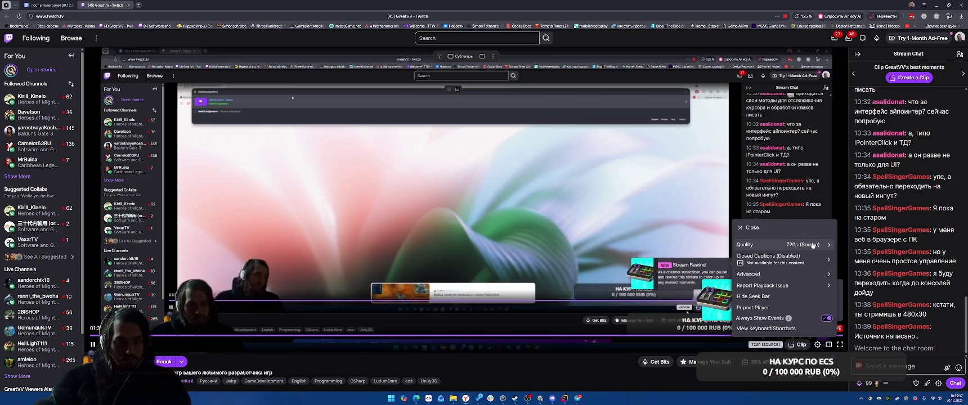
{"action": "left_click", "coordinate": [813, 247]}
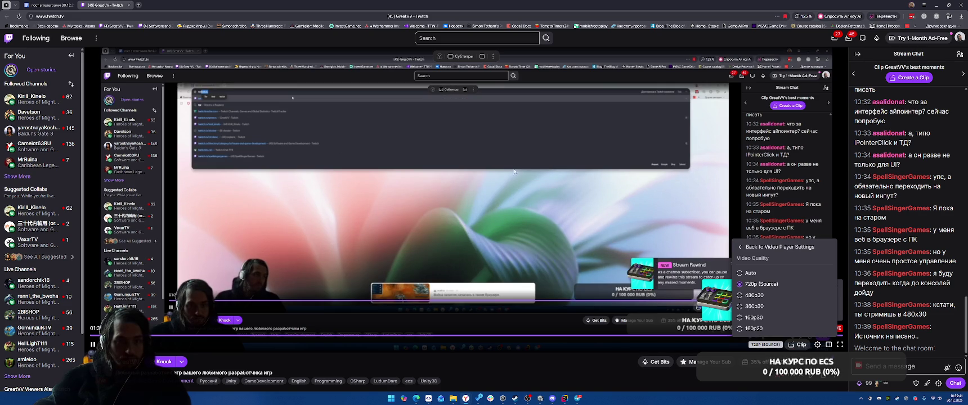
{"action": "key", "text": "ctrl+w"}
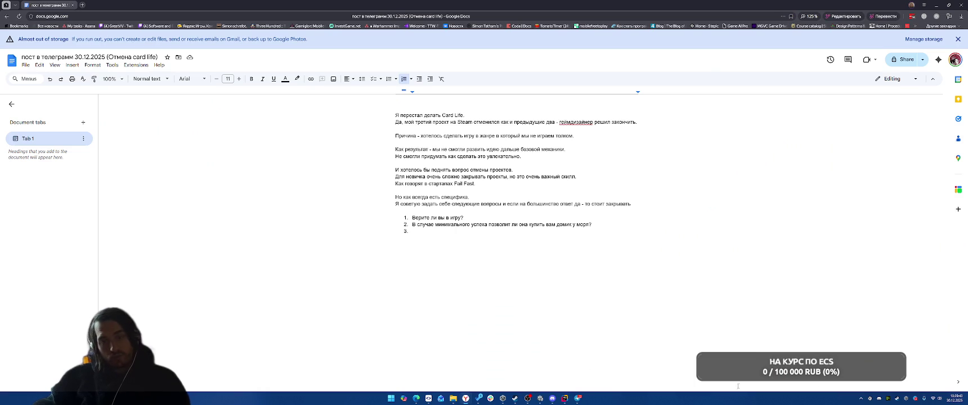
Move the OBS Settings window into place and show its Видео (Video) page.
{"action": "mouse_move", "coordinate": [529, 401]}
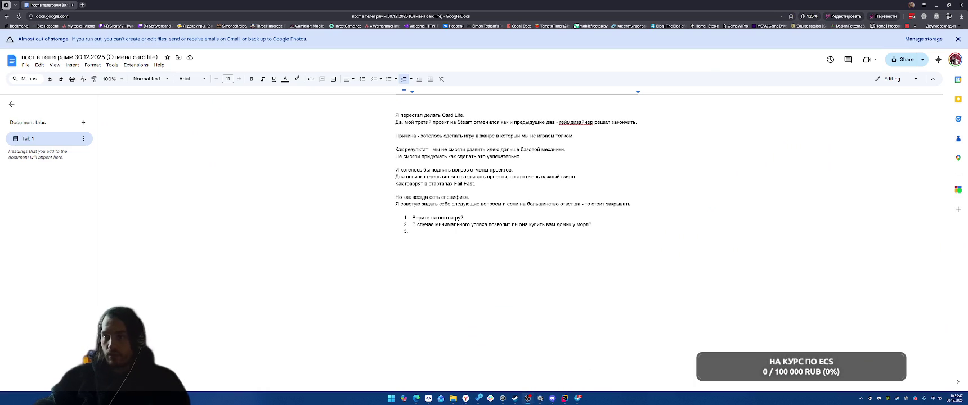
{"action": "left_click_drag", "start_coordinate": [463, 143], "coordinate": [463, 79]}
{"action": "left_click", "coordinate": [401, 138]}
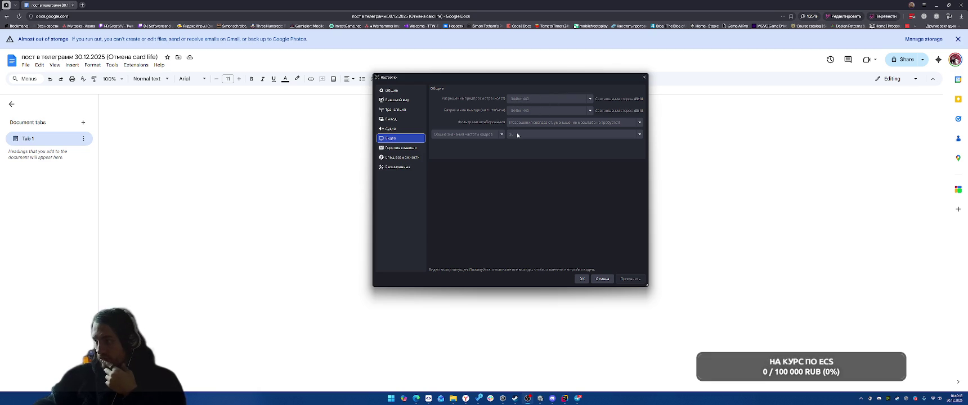
Look through OBS's Stream, Output, Video and Audio settings pages, then close the Settings window.
{"action": "left_click", "coordinate": [396, 109]}
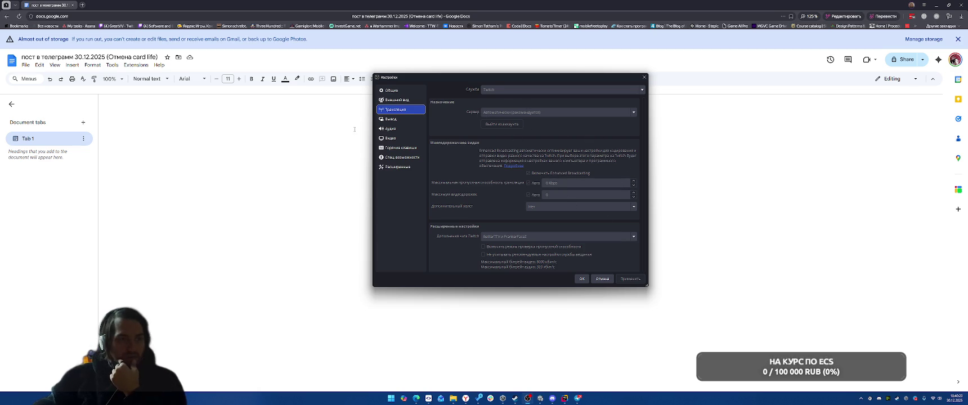
{"action": "left_click", "coordinate": [393, 119]}
{"action": "scroll", "coordinate": [569, 185], "scroll_direction": "down", "scroll_amount": 3}
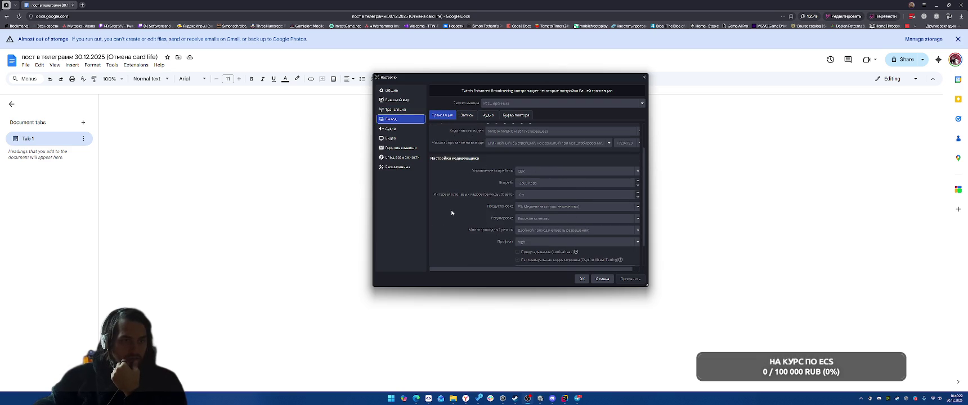
{"action": "scroll", "coordinate": [465, 179], "scroll_direction": "up", "scroll_amount": 3}
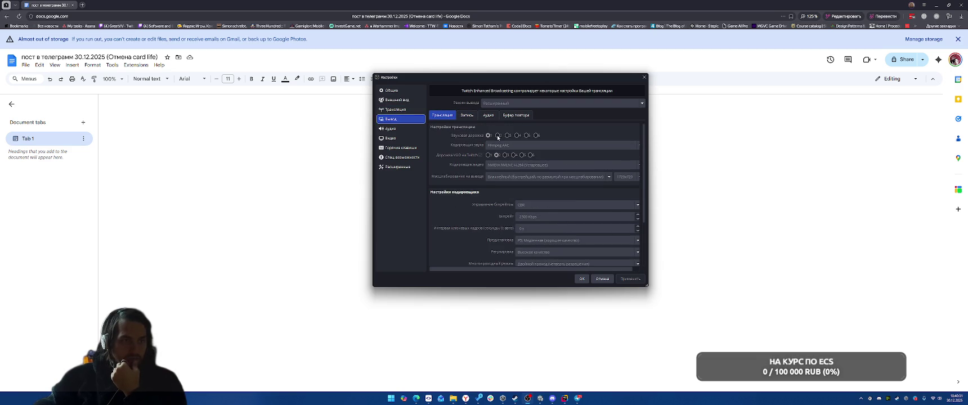
{"action": "left_click", "coordinate": [390, 138]}
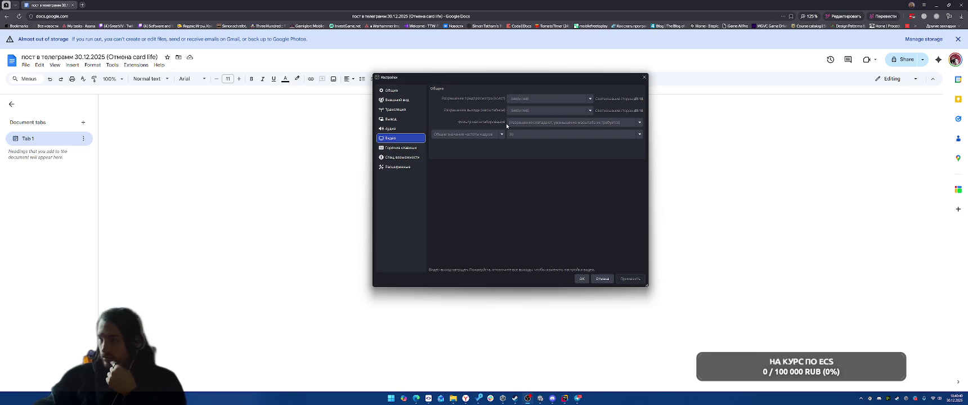
{"action": "left_click", "coordinate": [390, 129]}
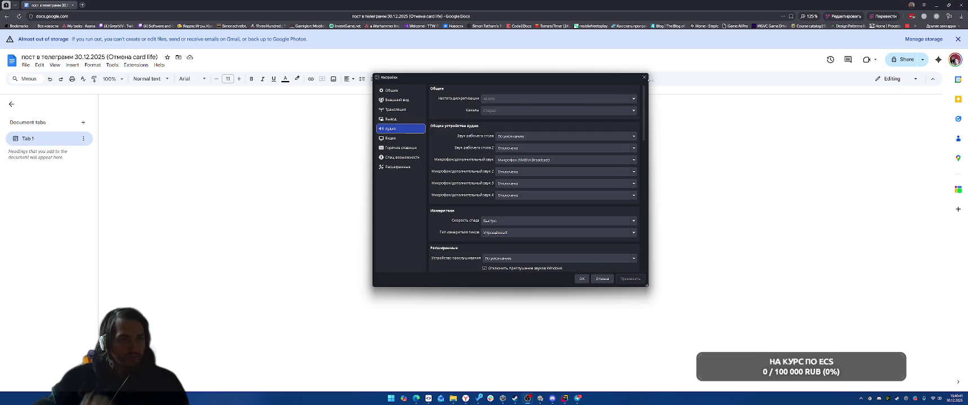
{"action": "left_click", "coordinate": [644, 77]}
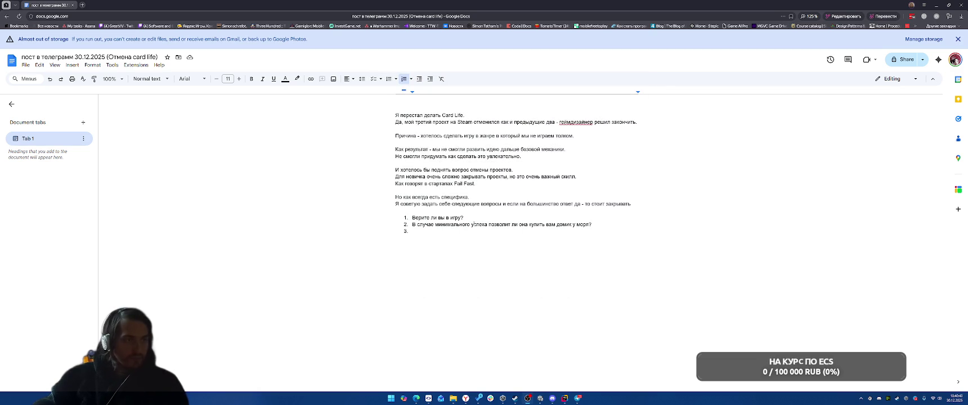
Write list item 3 asking whether making the game will be fun.
{"action": "left_click", "coordinate": [499, 235]}
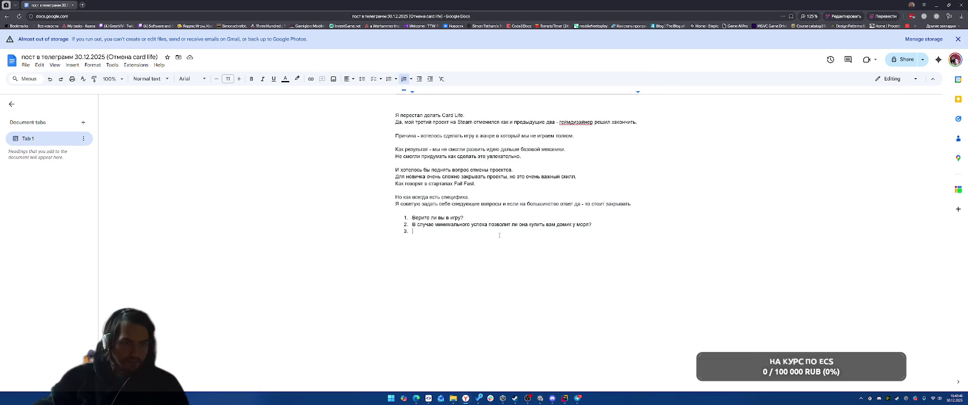
{"action": "type", "text": "<"}
{"action": "key", "text": "BackSpace"}
{"action": "type", "text": "Будет ли ва"}
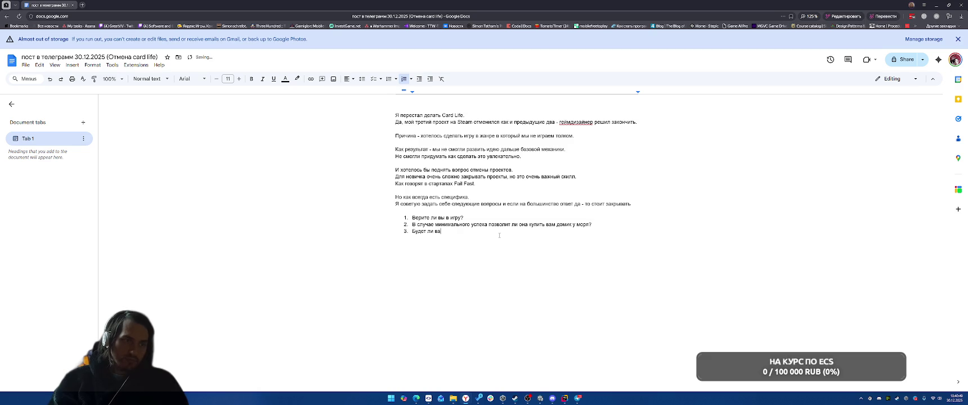
{"action": "type", "text": "м весело"}
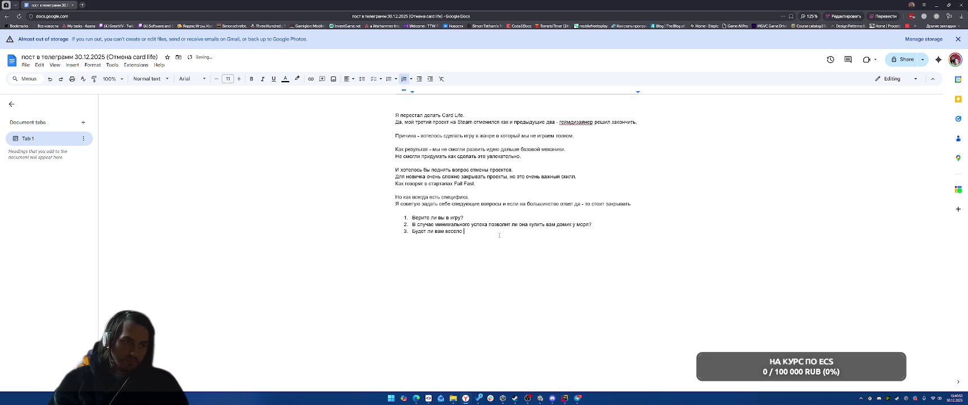
{"action": "key", "text": "BackSpace"}
{"action": "key", "text": "BackSpace"}
{"action": "key", "text": "BackSpace"}
{"action": "type", "text": "о"}
{"action": "type", "text": "ло ли вам"}
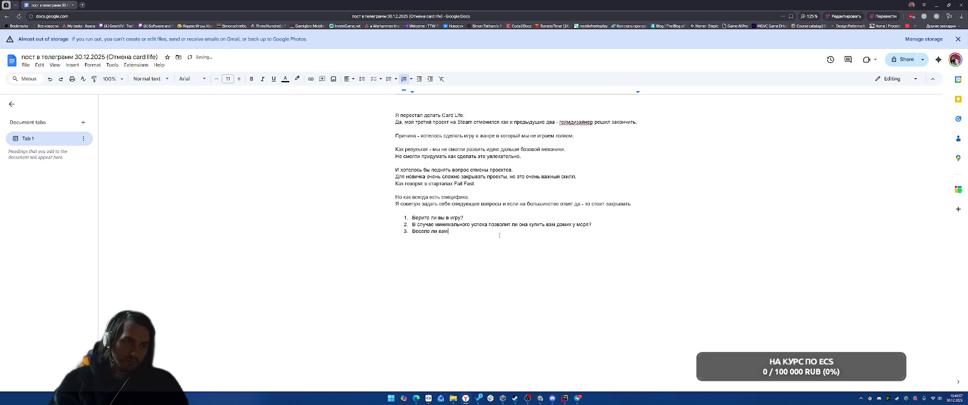
{"action": "type", "text": " делать игру?"}
{"action": "key", "text": "Return"}
Make item 4 read 'Есть у вас ресурсы доделать игру?' and start a paragraph 'Если' below the list.
{"action": "type", "text": "Вы дов"}
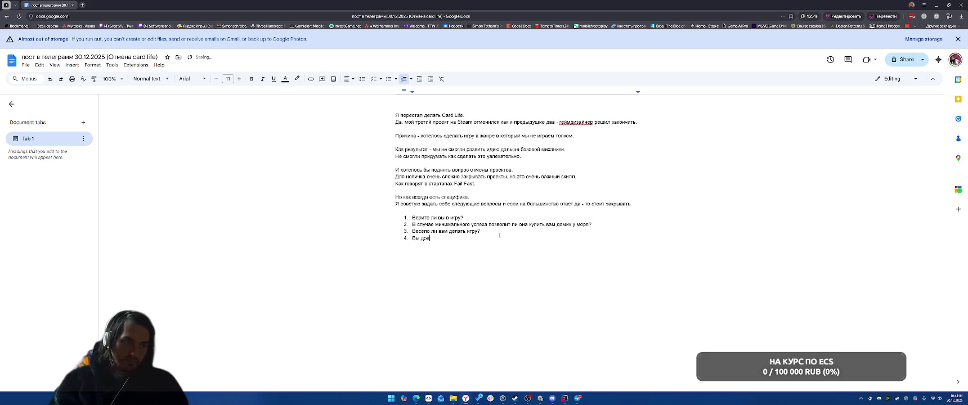
{"action": "type", "text": "ольны жизнью?"}
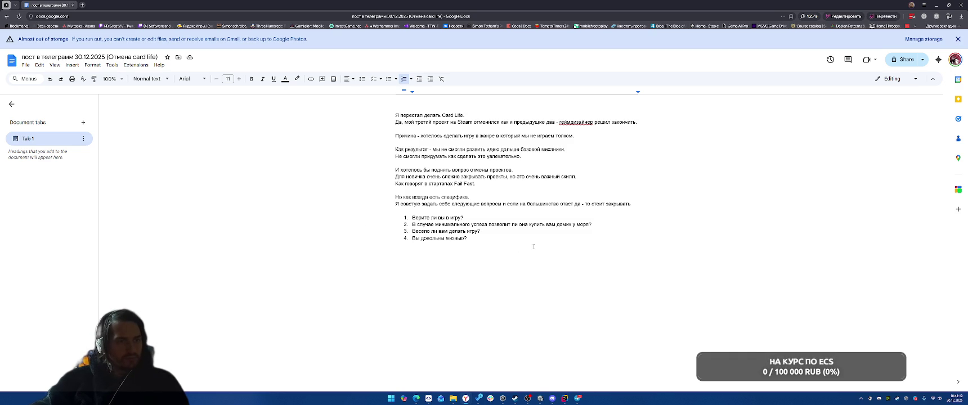
{"action": "key", "text": "ctrl+shift+Left"}
{"action": "key", "text": "ctrl+shift+Left"}
{"action": "key", "text": "ctrl+shift+Left"}
{"action": "key", "text": "BackSpace"}
{"action": "type", "text": "Е"}
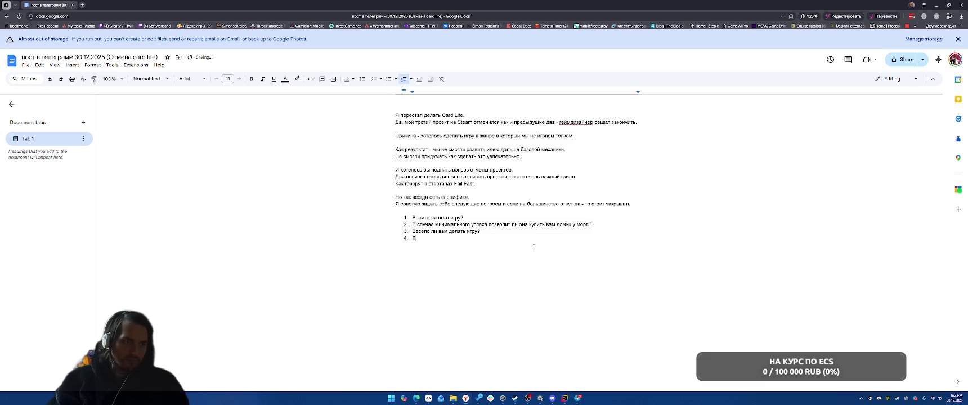
{"action": "type", "text": "сть у "}
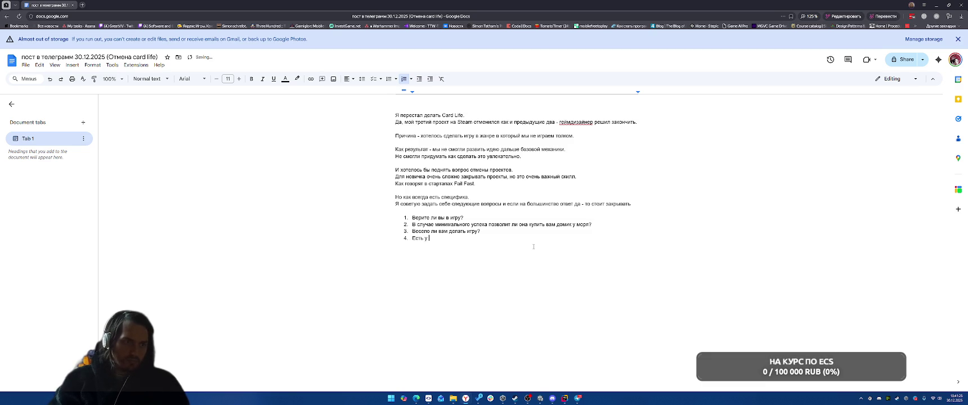
{"action": "type", "text": "вас ресурсы до"}
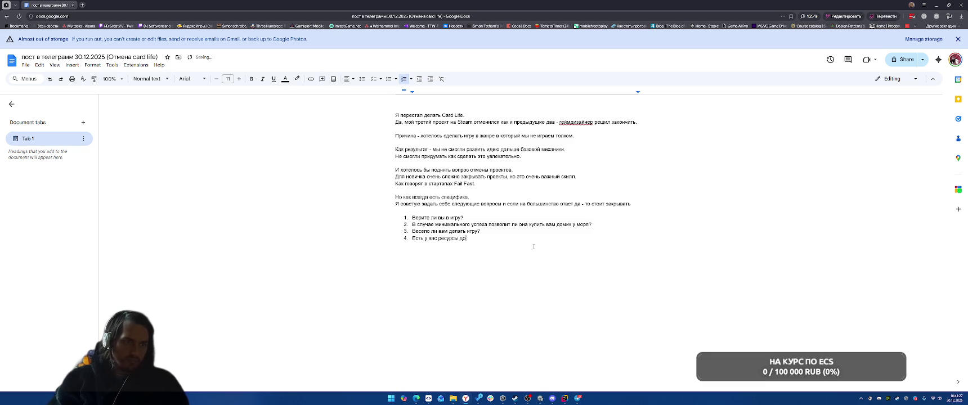
{"action": "type", "text": "делать игру?"}
{"action": "key", "text": "Return"}
{"action": "key", "text": "Return"}
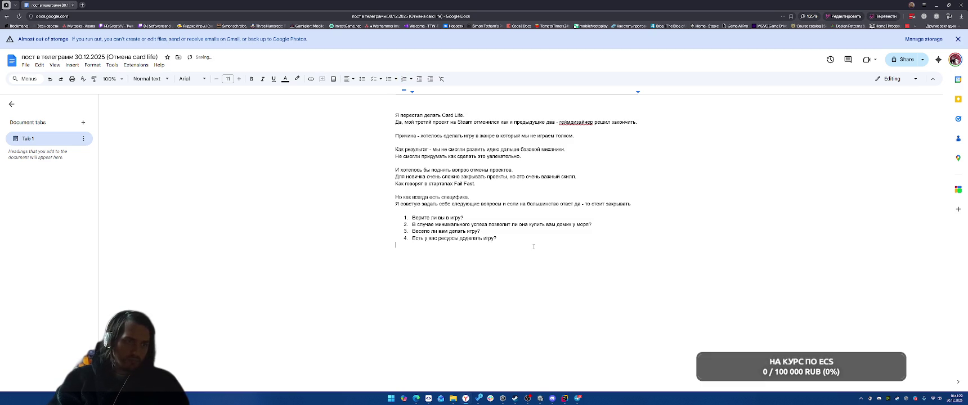
{"action": "key", "text": "Return"}
{"action": "type", "text": "Если"}
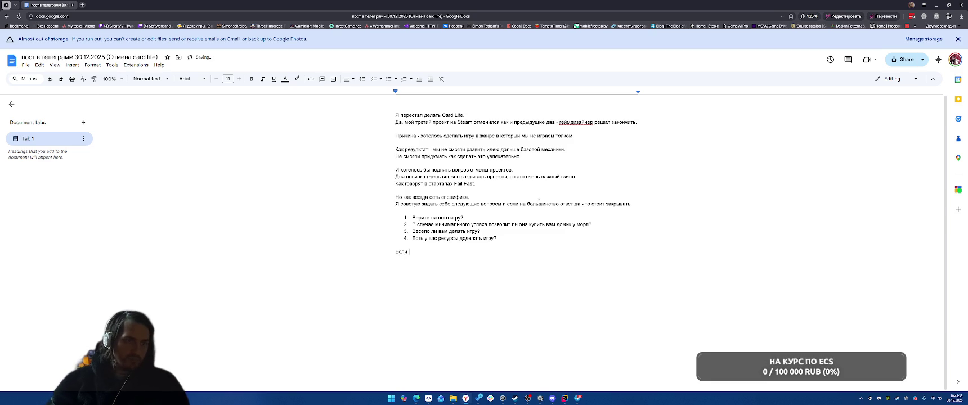
Cut the intro sentence's trailing clause so it ends at 'вопросы:'.
{"action": "left_click_drag", "start_coordinate": [507, 203], "coordinate": [629, 204]}
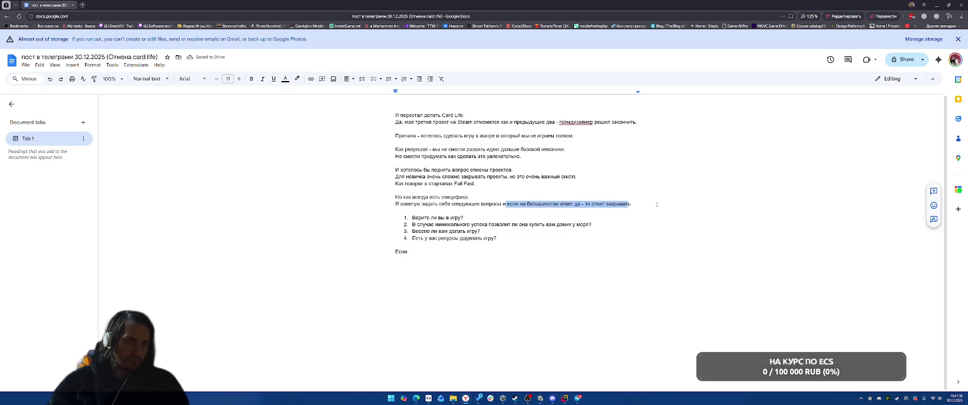
{"action": "key", "text": "BackSpace"}
{"action": "key", "text": "BackSpace"}
{"action": "key", "text": "BackSpace"}
{"action": "type", "text": ":"}
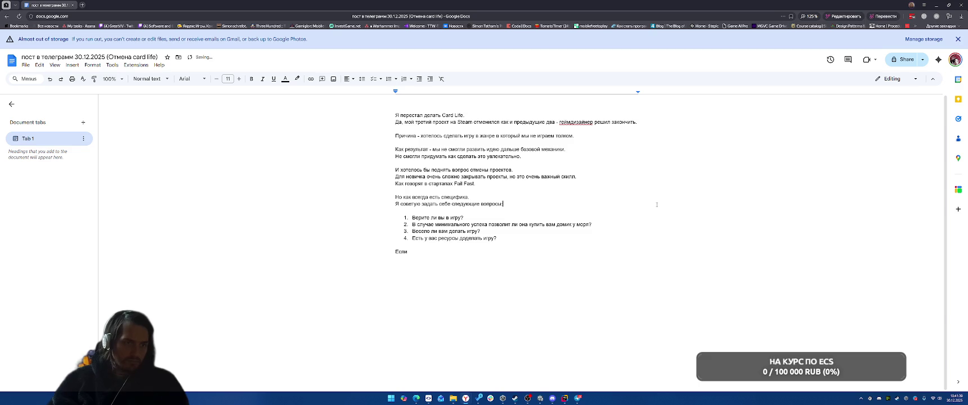
Finish the conclusion: 'Если ответили нет на часть вопросов - можно закрывать проект без сожалений.'.
{"action": "key", "text": "ctrl+End"}
{"action": "type", "text": "этвет"}
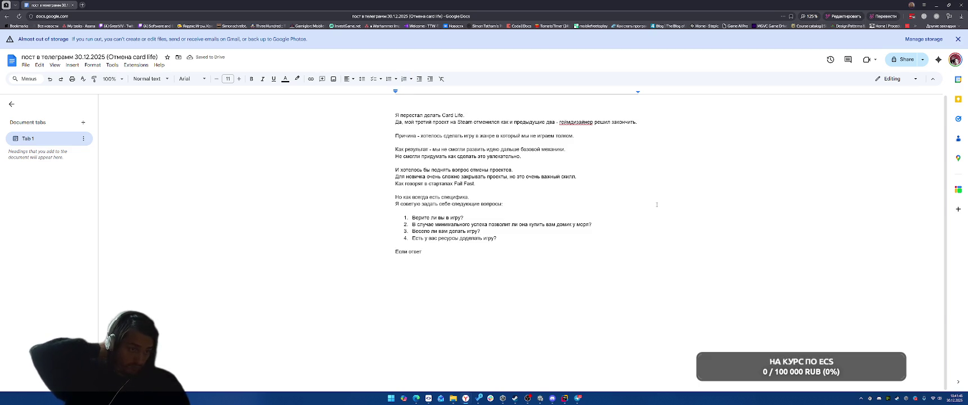
{"action": "type", "text": " нет -"}
{"action": "key", "text": "BackSpace"}
{"action": "key", "text": "BackSpace"}
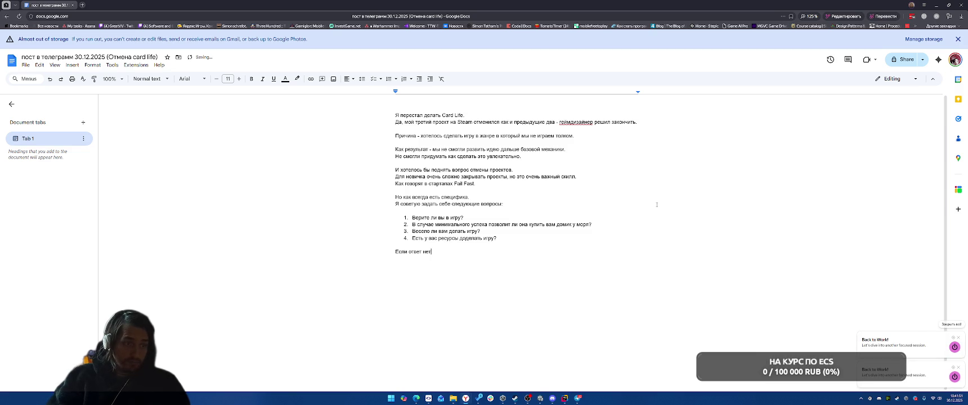
{"action": "key", "text": "BackSpace"}
{"action": "key", "text": "BackSpace"}
{"action": "key", "text": "BackSpace"}
{"action": "type", "text": "или нет на часть вопросов - ст"}
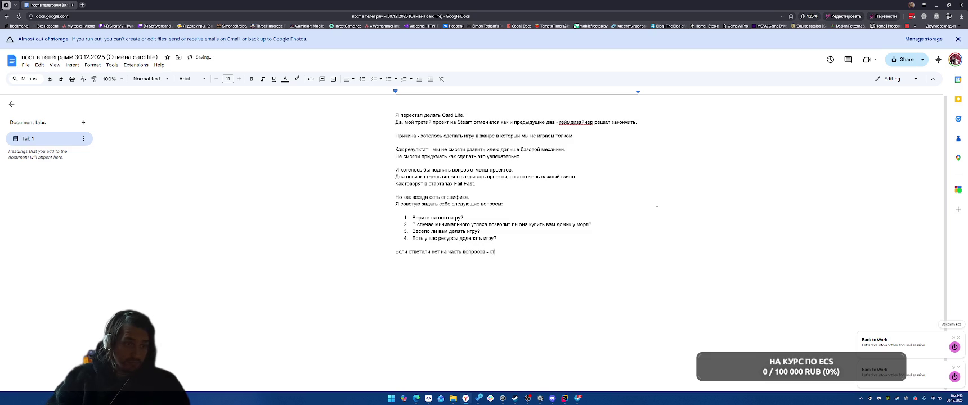
{"action": "key", "text": "BackSpace"}
{"action": "key", "text": "BackSpace"}
{"action": "type", "text": "можно закрывать"}
{"action": "type", "text": " проект без с"}
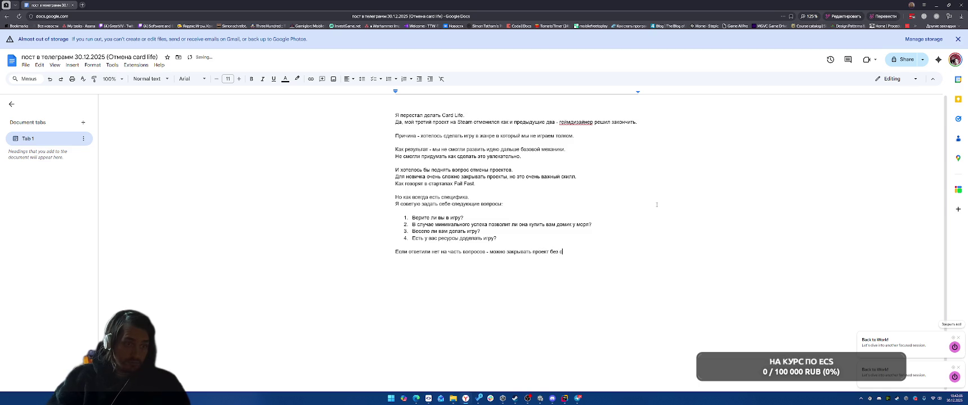
{"action": "type", "text": "ожалений."}
{"action": "key", "text": "Return"}
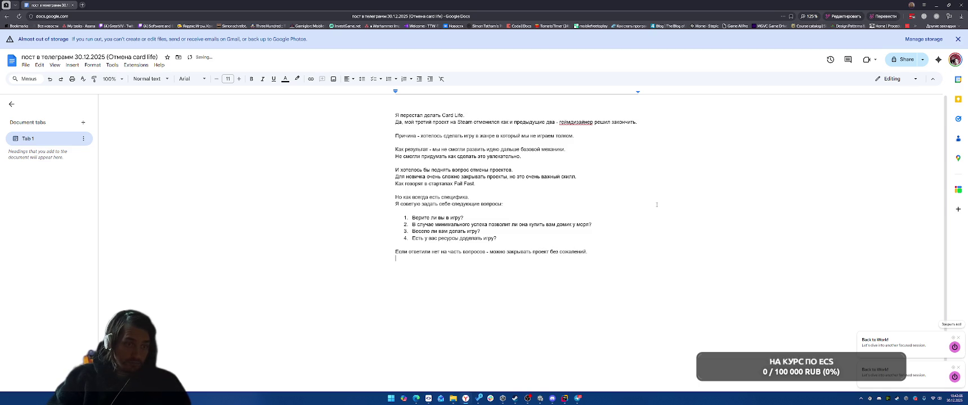
{"action": "type", "text": "С рад"}
{"action": "key", "text": "BackSpace"}
{"action": "key", "text": "BackSpace"}
{"action": "key", "text": "BackSpace"}
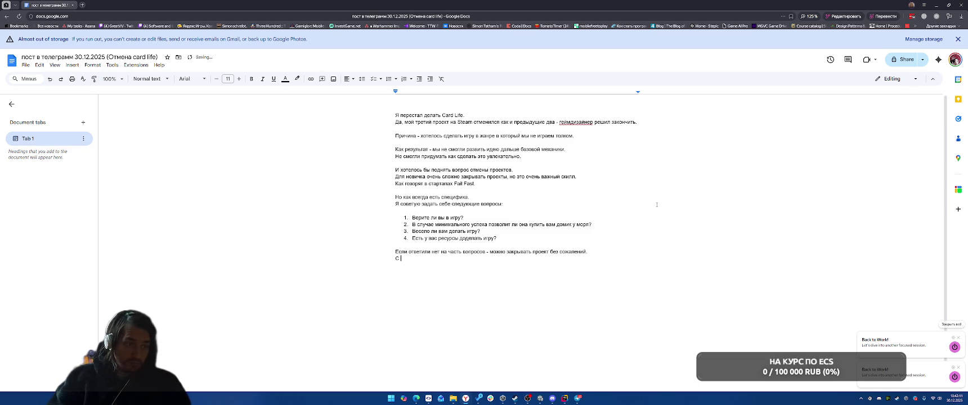
Write that CardLife got 'no' on questions 1, 2, 3 and 4, then begin 'А значит закрыли без сожалений'.
{"action": "type", "text": "CardLife "}
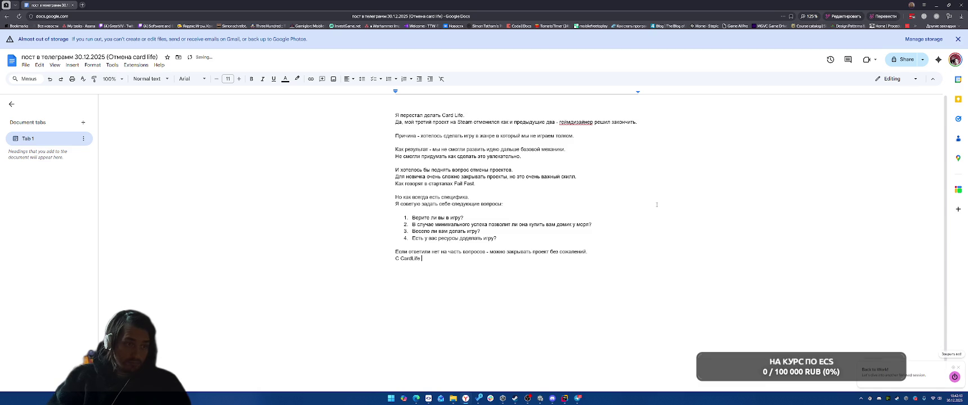
{"action": "type", "text": "мы ответили н"}
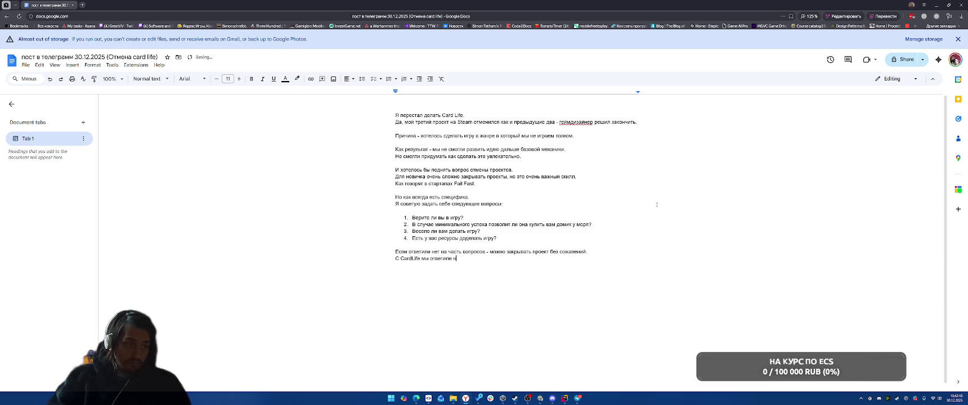
{"action": "type", "text": "ет на 1, 2"}
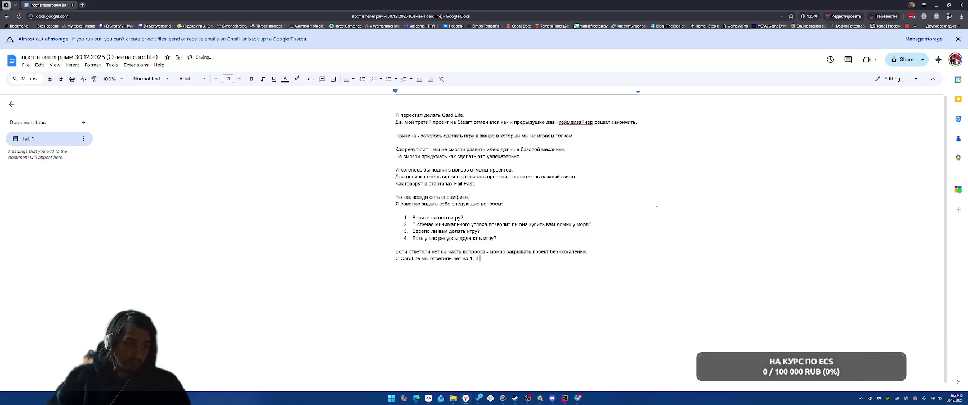
{"action": "type", "text": ", 3 и 4ый вопросы."}
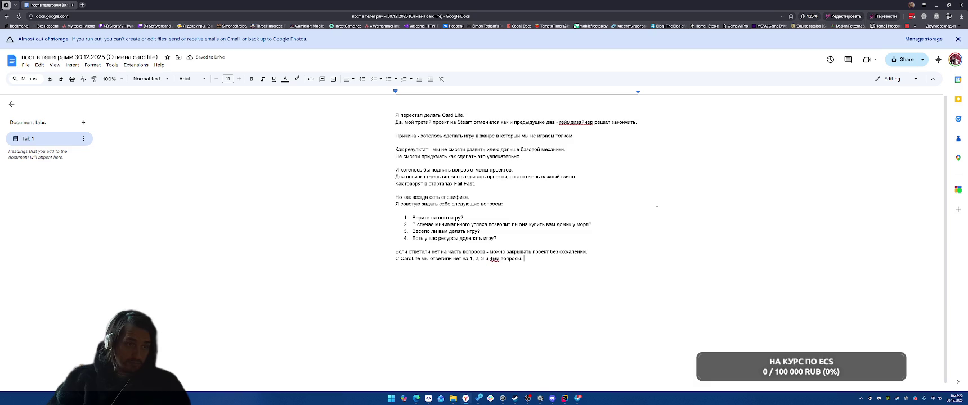
{"action": "key", "text": "BackSpace"}
{"action": "key", "text": "BackSpace"}
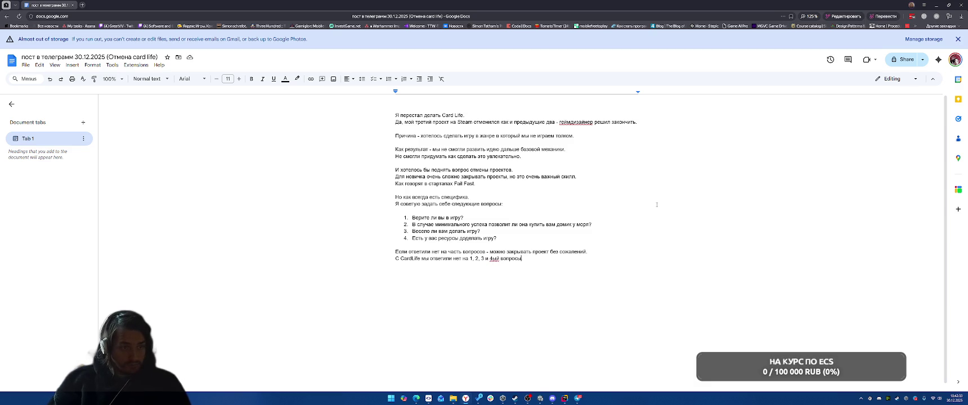
{"action": "type", "text": "."}
{"action": "key", "text": "Return"}
{"action": "type", "text": "А значит закрыли без сожалений"}
Change the list to '1, 2 и 4ый', add 'и будем делать что-то новое.' and a comments request about genre.
{"action": "key", "text": "Up"}
{"action": "key", "text": "BackSpace"}
{"action": "key", "text": "BackSpace"}
{"action": "key", "text": "BackSpace"}
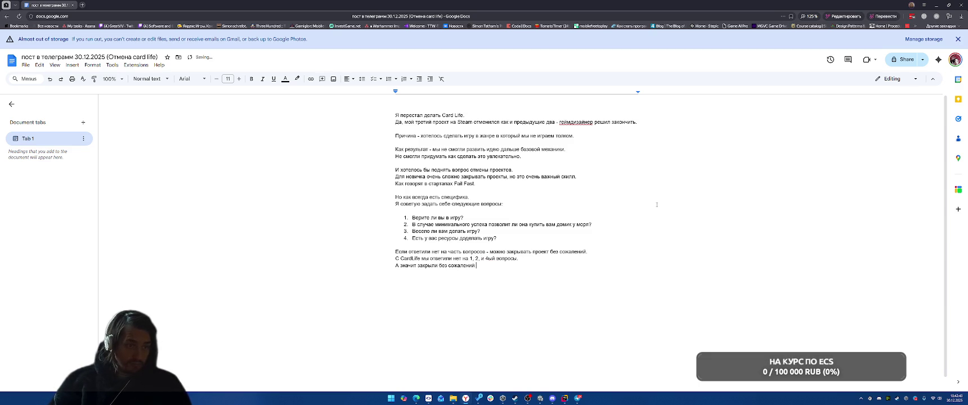
{"action": "key", "text": "Up"}
{"action": "key", "text": "BackSpace"}
{"action": "key", "text": "BackSpace"}
{"action": "key", "text": "Down"}
{"action": "type", "text": "и"}
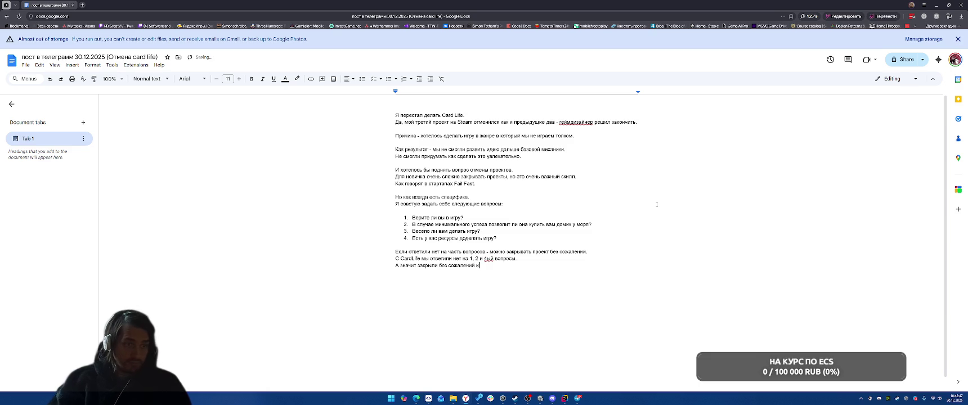
{"action": "type", "text": " будем делать что-"}
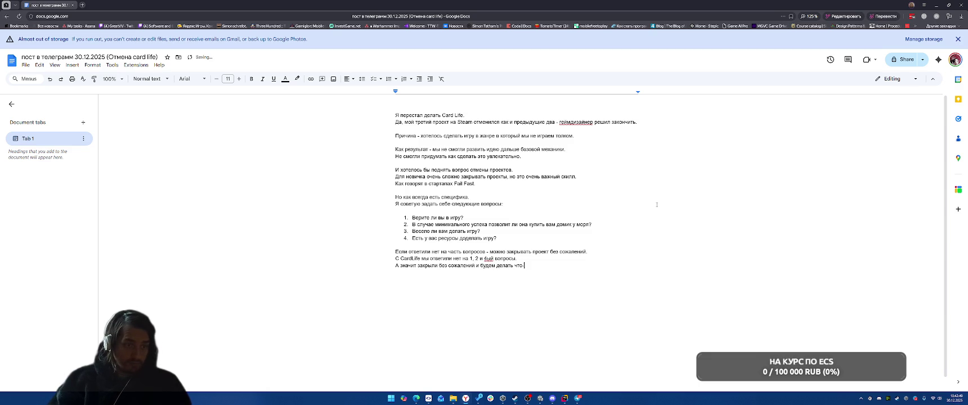
{"action": "type", "text": "то новое."}
{"action": "key", "text": "Return"}
{"action": "type", "text": "П"}
{"action": "type", "text": "ишите в коммен"}
{"action": "type", "text": "тариях "}
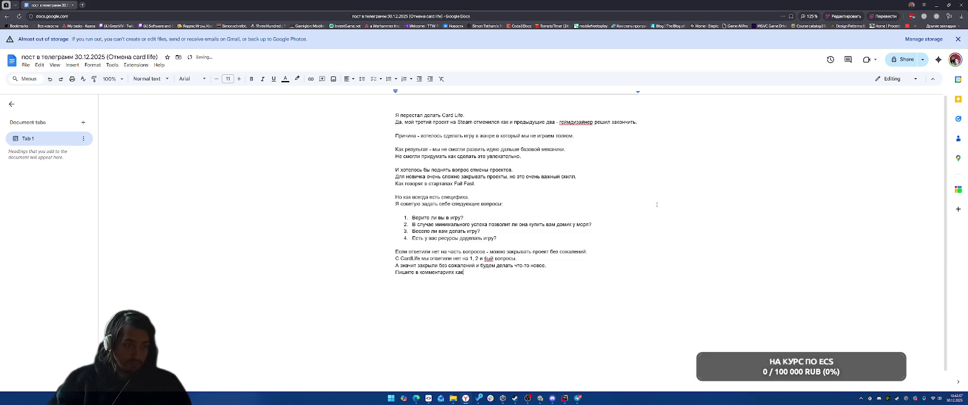
{"action": "type", "text": "игр"}
{"action": "type", "text": "у в каком жанре мы"}
{"action": "type", "text": "е надо сделать!"}
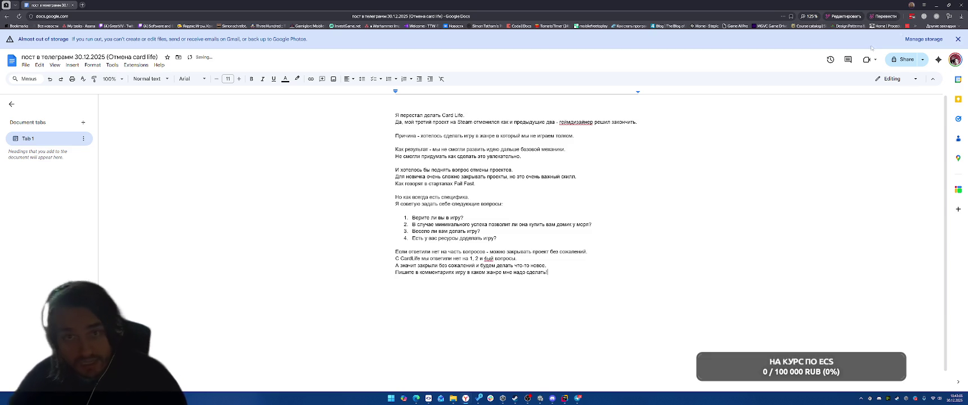
{"action": "left_click", "coordinate": [936, 19]}
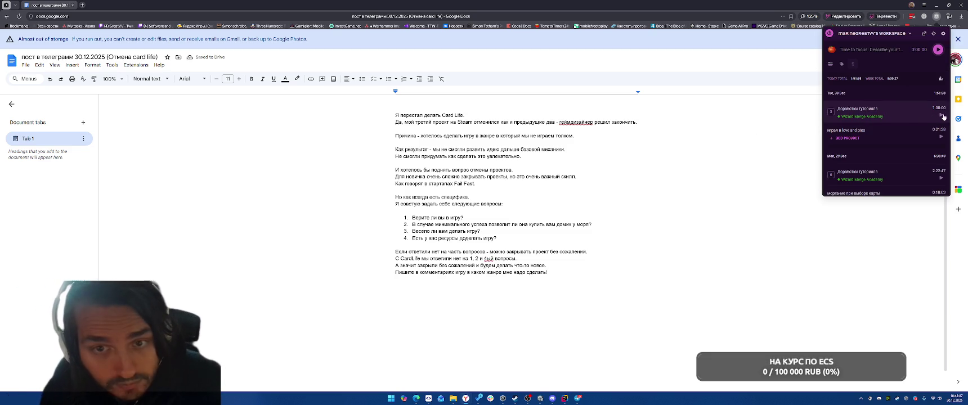
Briefly enter and exit Play mode, then clear the saved player preferences.
{"action": "key", "text": "alt+Tab"}
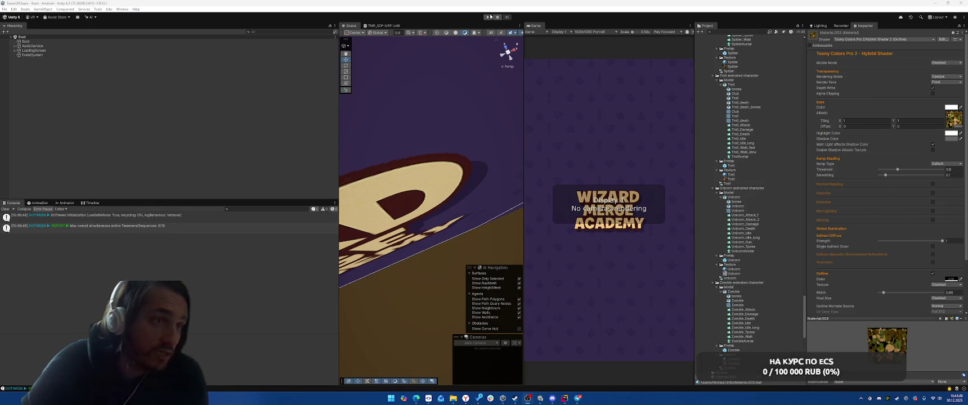
{"action": "left_click", "coordinate": [487, 17]}
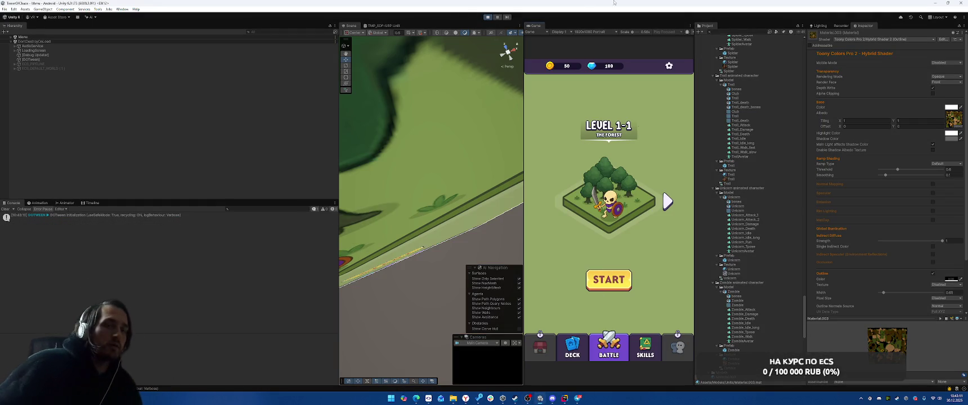
{"action": "left_click", "coordinate": [488, 17]}
{"action": "left_click", "coordinate": [122, 9]}
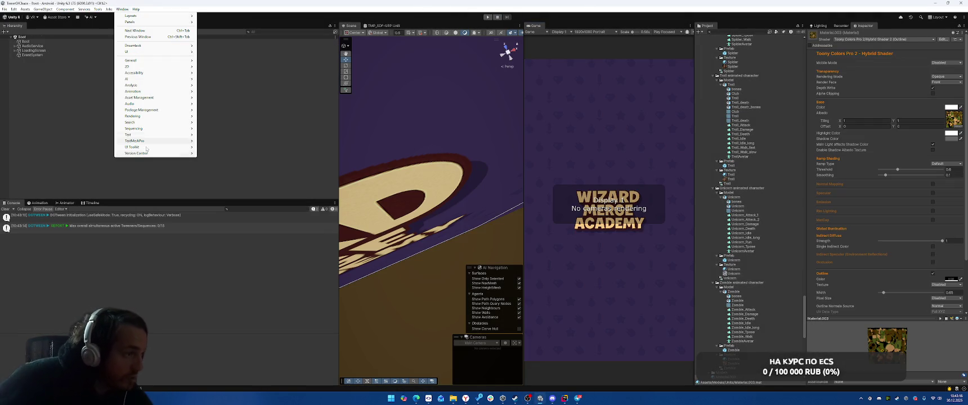
{"action": "mouse_move", "coordinate": [108, 10]}
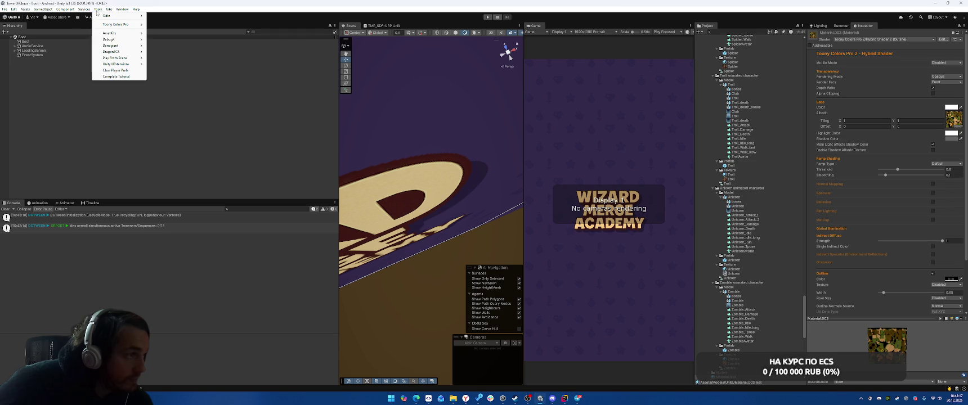
{"action": "left_click", "coordinate": [120, 70]}
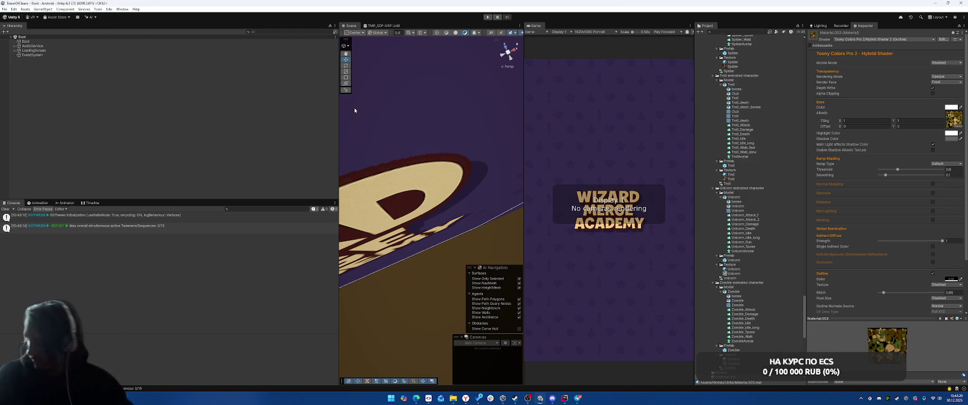
Replay the tutorial to the Terraborn faculty pick, then stop Play mode and return to Rider.
{"action": "left_click", "coordinate": [489, 18]}
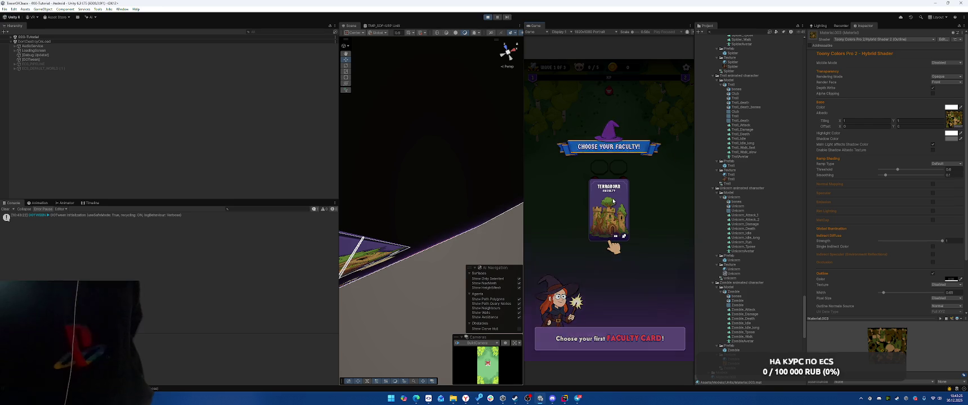
{"action": "left_click", "coordinate": [613, 200]}
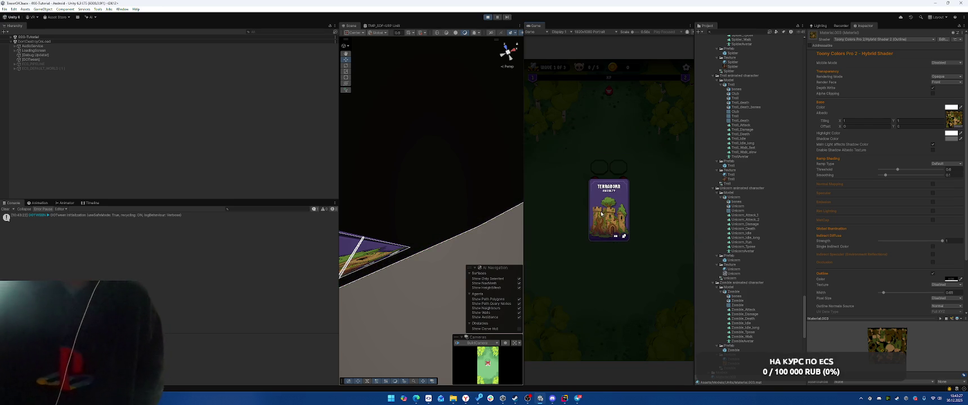
{"action": "left_click", "coordinate": [602, 215]}
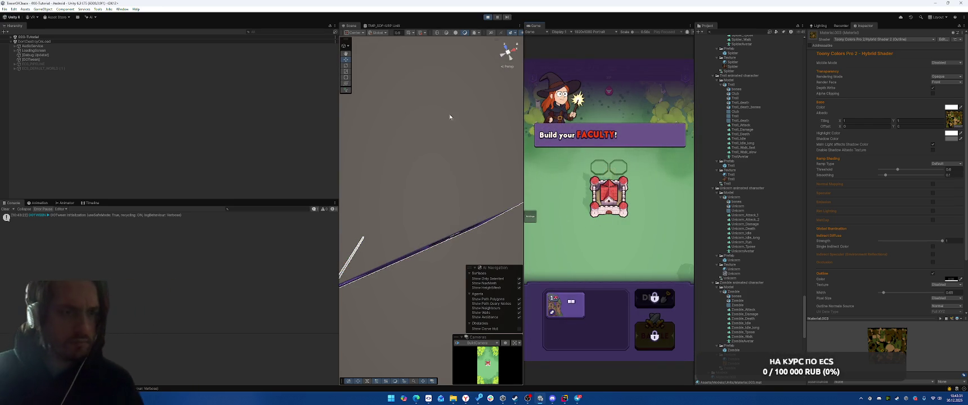
{"action": "key", "text": "ctrl+p"}
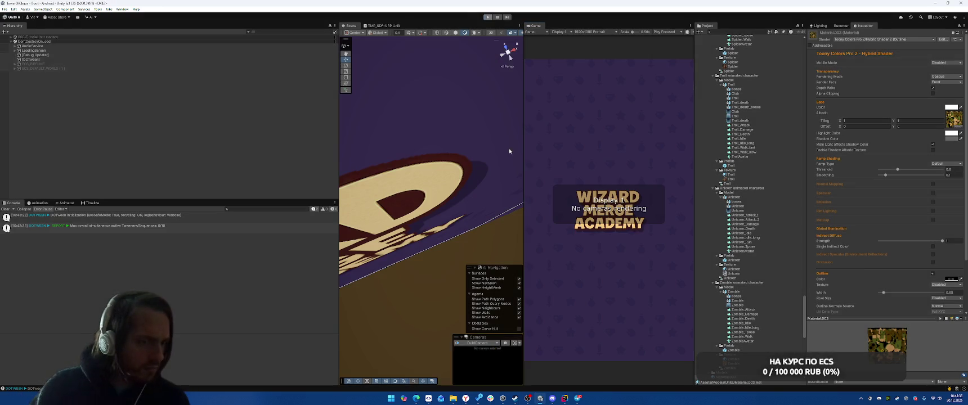
{"action": "key", "text": "alt+Tab"}
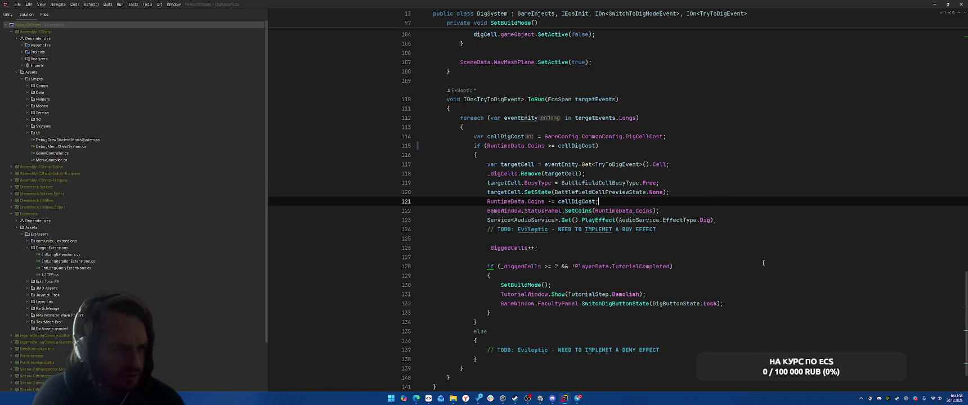
Look over the Init loop and dig block in DigSystem.cs.
{"action": "scroll", "coordinate": [760, 254], "scroll_direction": "up", "scroll_amount": 20}
{"action": "left_click", "coordinate": [769, 212]}
{"action": "left_click", "coordinate": [774, 183]}
{"action": "left_click", "coordinate": [778, 202]}
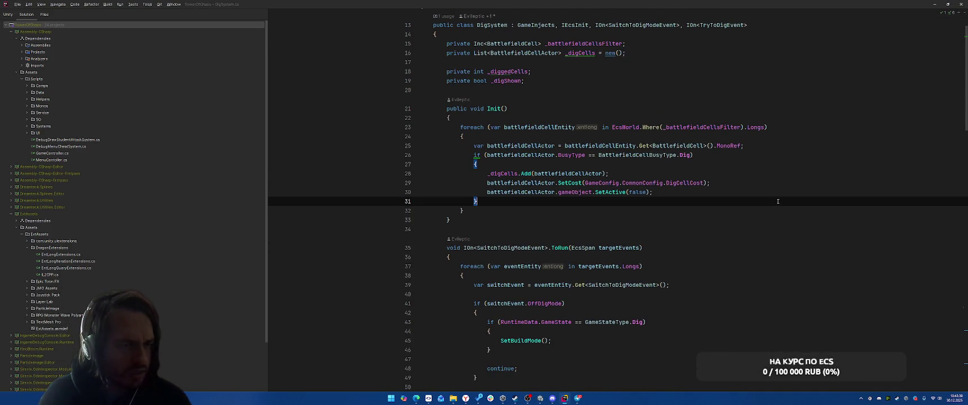
{"action": "left_click", "coordinate": [794, 173]}
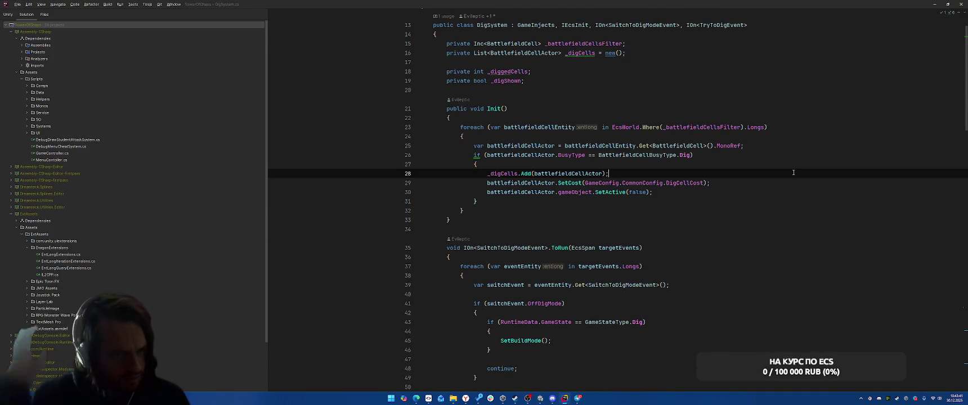
Open TutorialWindow.cs via Search Everywhere and add a sequence reset line after base.Hide().
{"action": "key", "text": "shift"}
{"action": "key", "text": "shift"}
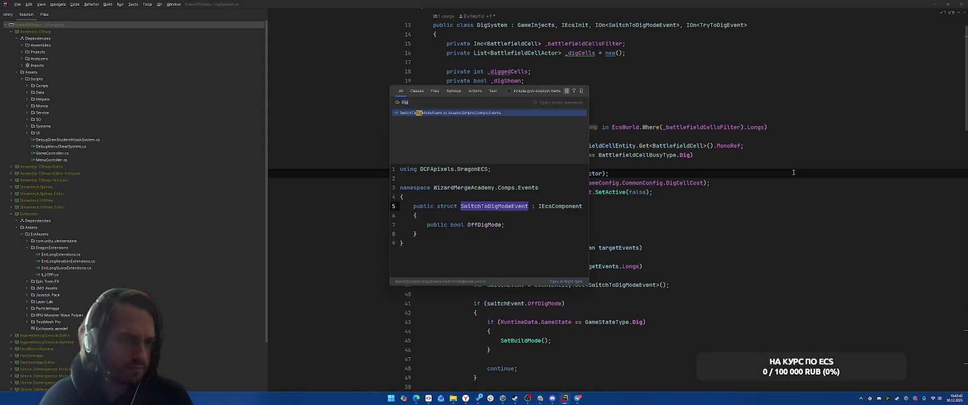
{"action": "type", "text": "Tut"}
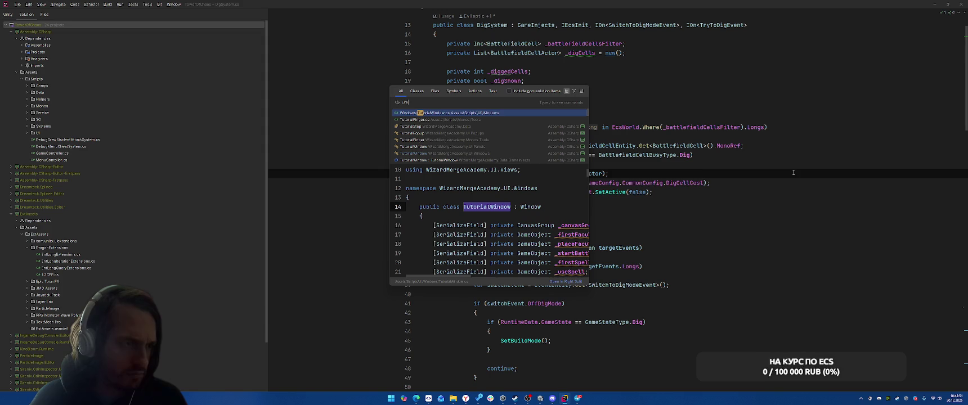
{"action": "key", "text": "Return"}
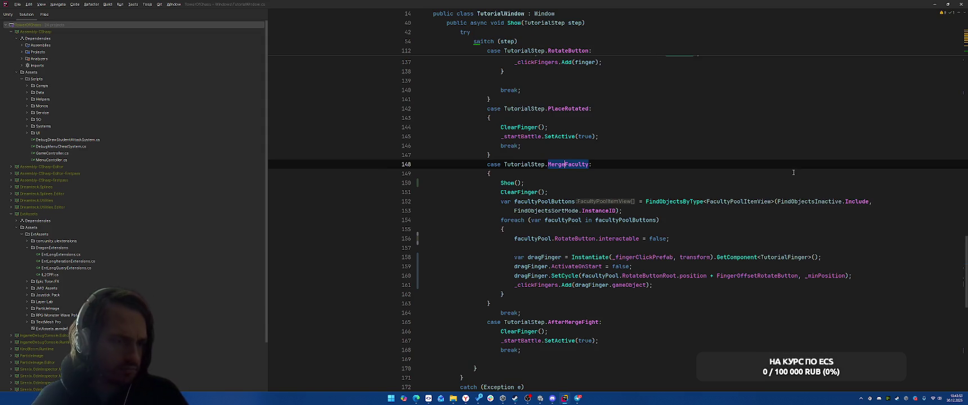
{"action": "scroll", "coordinate": [698, 235], "scroll_direction": "down", "scroll_amount": 15}
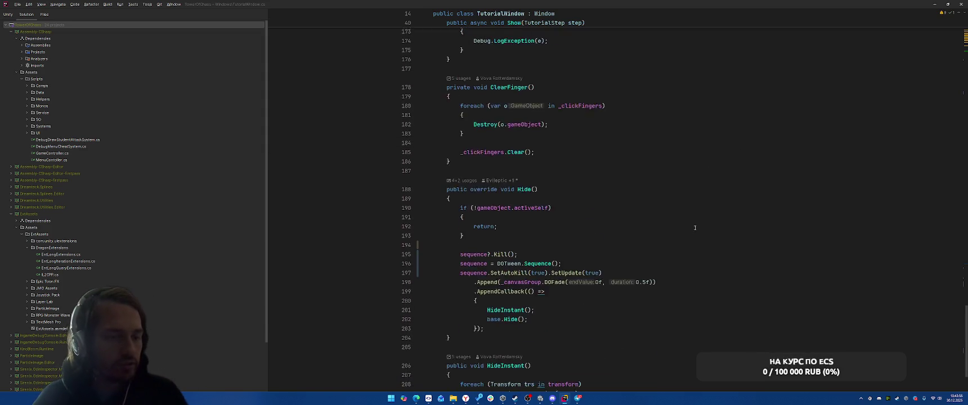
{"action": "left_click", "coordinate": [564, 240]}
{"action": "key", "text": "Return"}
{"action": "type", "text": "sequence = default;"}
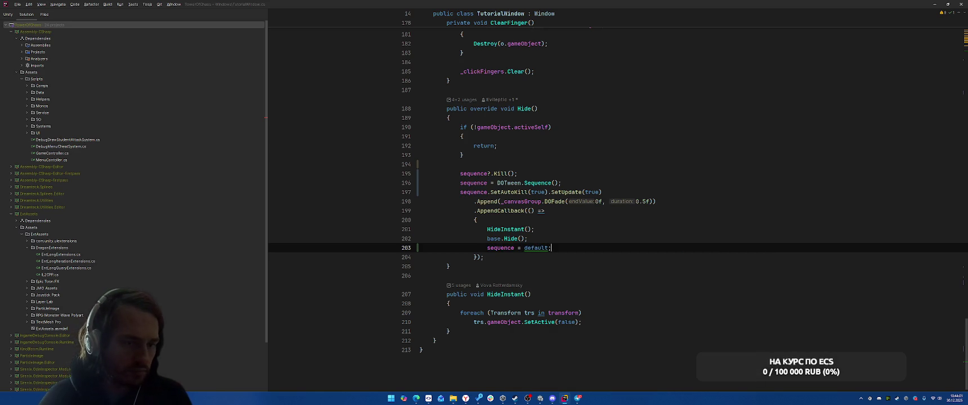
{"action": "left_click", "coordinate": [519, 248]}
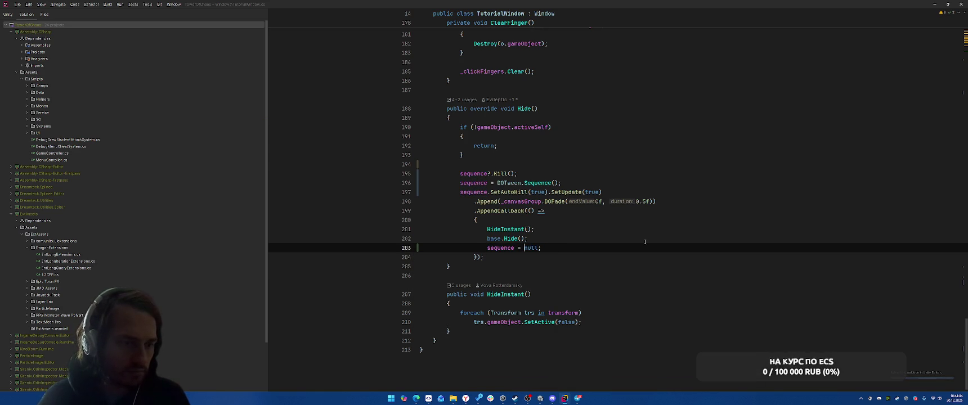
{"action": "mouse_move", "coordinate": [467, 397]}
{"action": "left_click", "coordinate": [501, 373]}
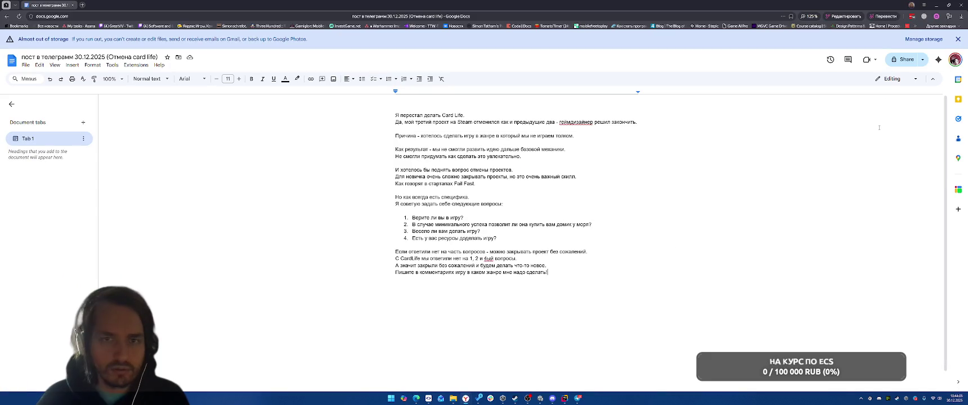
{"action": "left_click", "coordinate": [937, 3]}
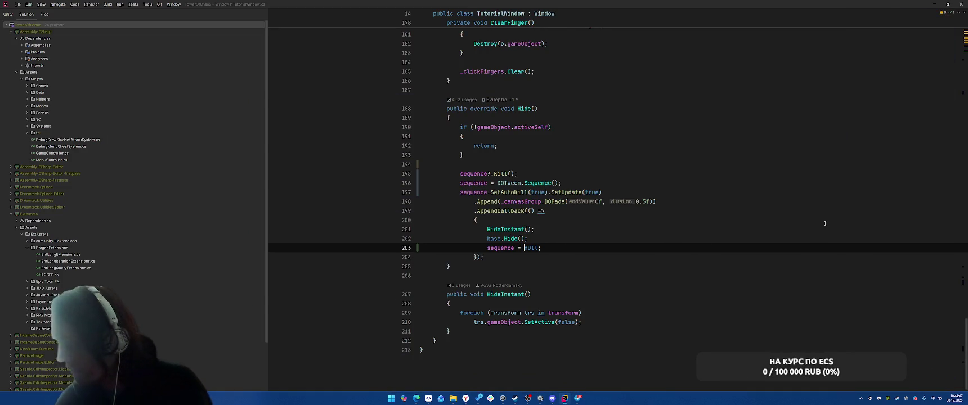
Append an OnComplete lambda setting 'sequence = null;' to the show fade call.
{"action": "left_click_drag", "start_coordinate": [488, 250], "coordinate": [541, 249]}
{"action": "scroll", "coordinate": [653, 239], "scroll_direction": "up", "scroll_amount": 10}
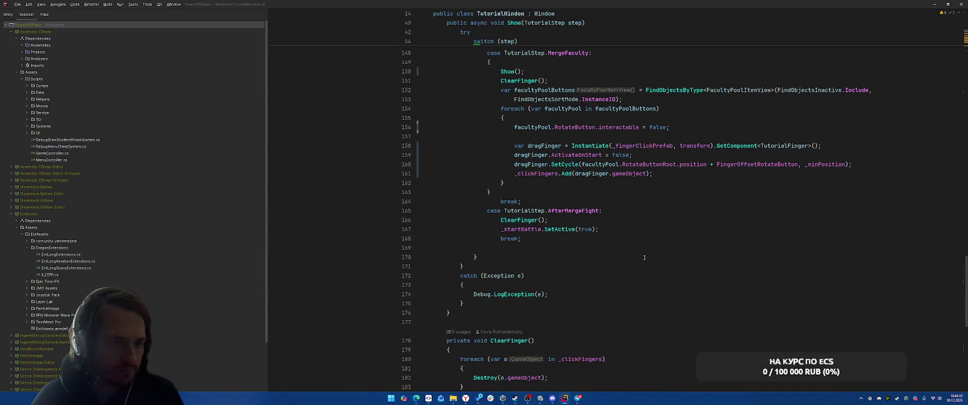
{"action": "scroll", "coordinate": [644, 257], "scroll_direction": "up", "scroll_amount": 20}
{"action": "scroll", "coordinate": [644, 257], "scroll_direction": "up", "scroll_amount": 5}
{"action": "scroll", "coordinate": [676, 226], "scroll_direction": "down", "scroll_amount": 4}
{"action": "left_click", "coordinate": [724, 192]}
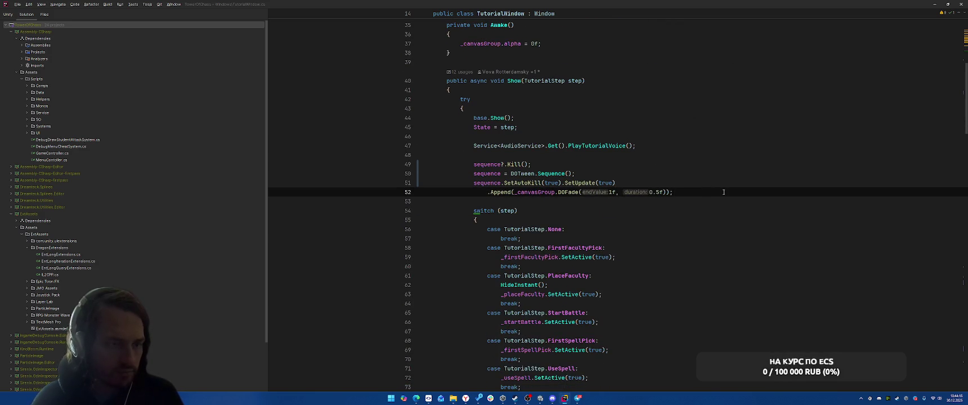
{"action": "type", "text": ".OnComp"}
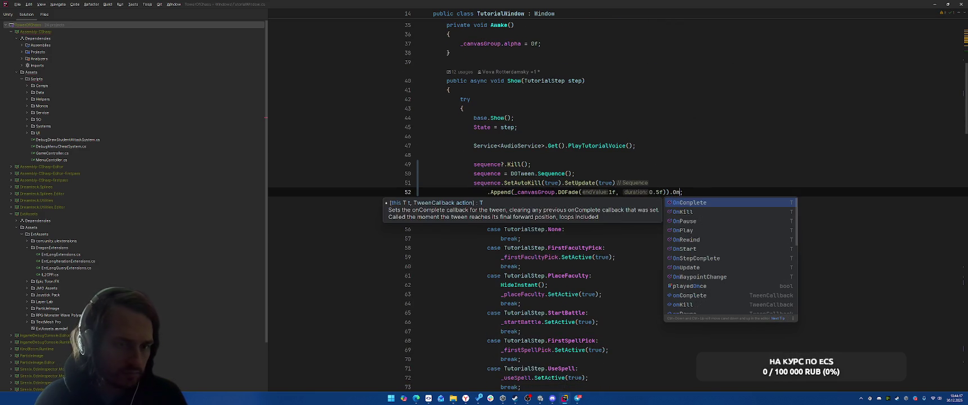
{"action": "key", "text": "Return"}
{"action": "type", "text": ")=>"}
{"action": "type", "text": "{"}
{"action": "key", "text": "Return"}
{"action": "type", "text": "sequence = null;"}
{"action": "key", "text": "Down"}
{"action": "key", "text": "Down"}
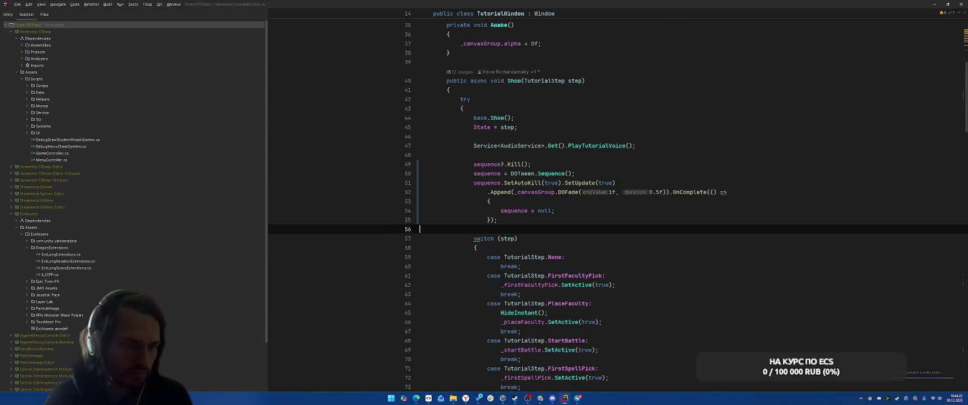
{"action": "left_click", "coordinate": [660, 220]}
{"action": "left_click", "coordinate": [673, 212]}
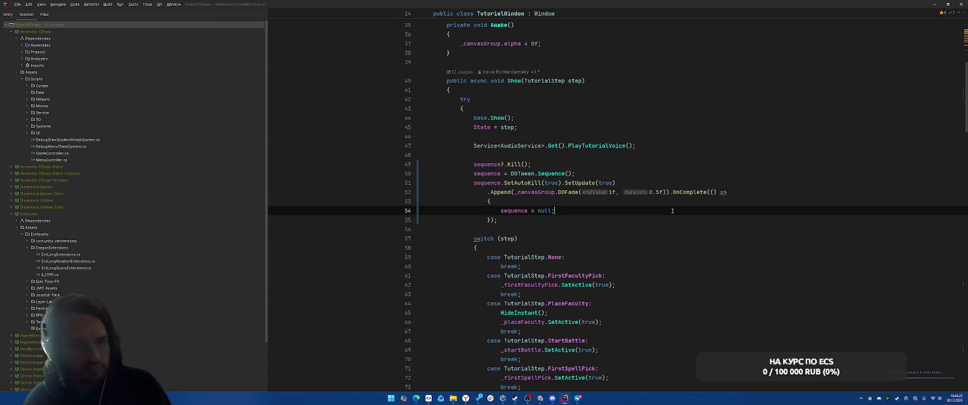
Return to Unity Editor and clear the Console log.
{"action": "key", "text": "alt+Tab"}
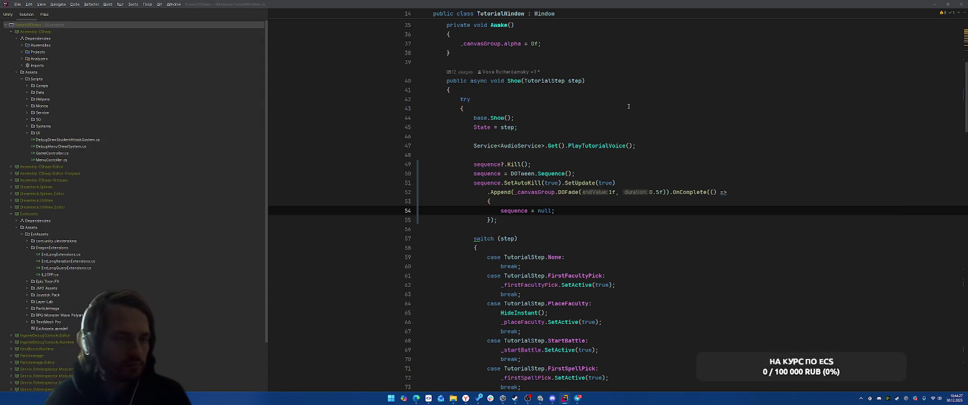
{"action": "key", "text": "alt+Tab"}
{"action": "left_click", "coordinate": [5, 209]}
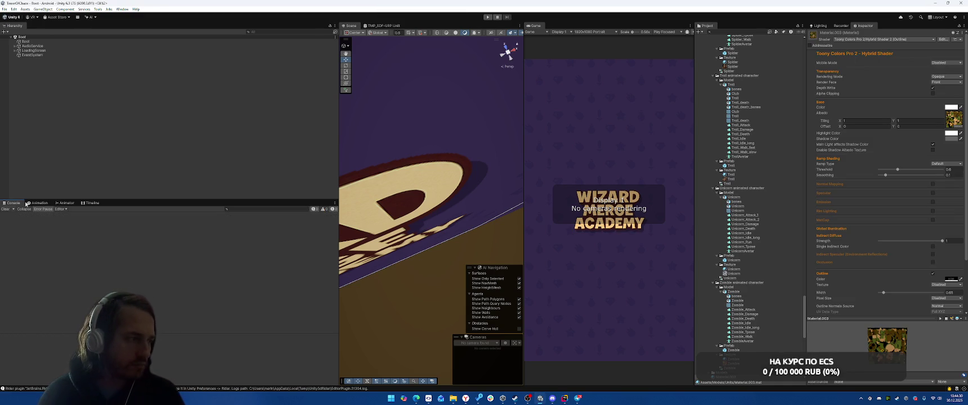
Replay the tutorial: Terraborn card, Fire Ball cast, dig a cell, place the building, start the next battle.
{"action": "left_click", "coordinate": [487, 17]}
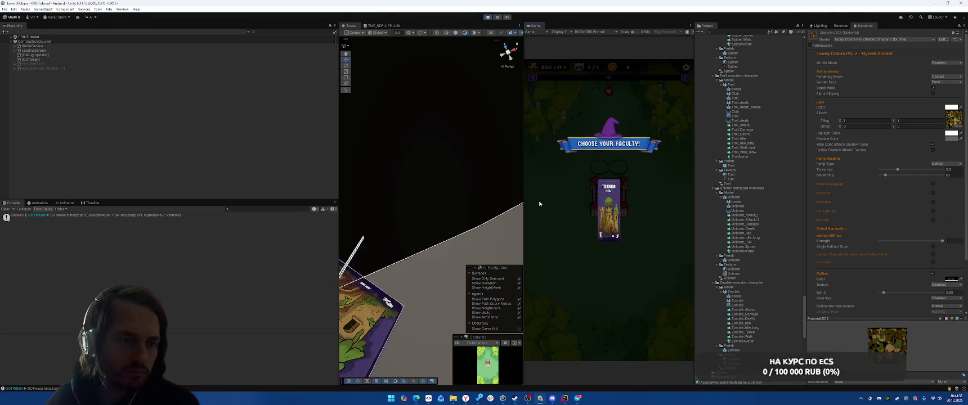
{"action": "left_click", "coordinate": [616, 215]}
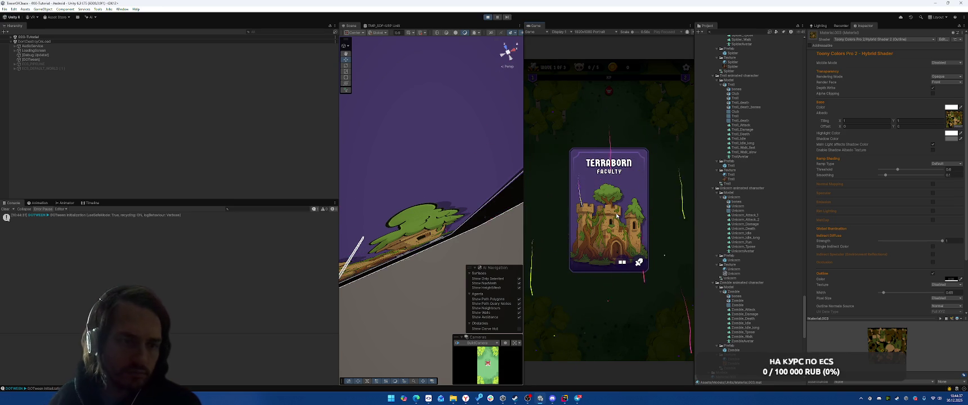
{"action": "left_click", "coordinate": [657, 336]}
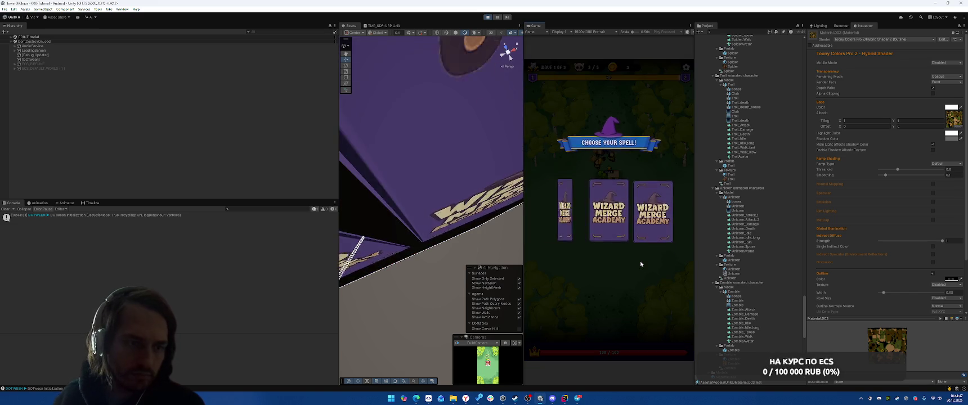
{"action": "left_click", "coordinate": [616, 227]}
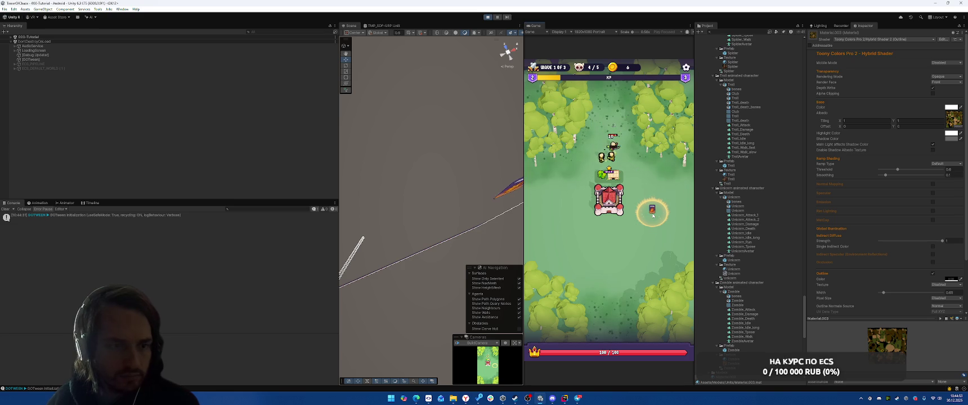
{"action": "left_click", "coordinate": [652, 212]}
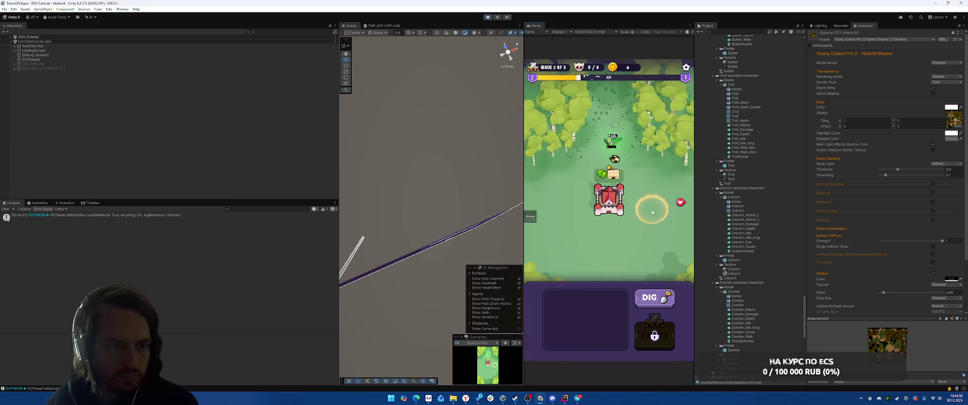
{"action": "left_click", "coordinate": [650, 298]}
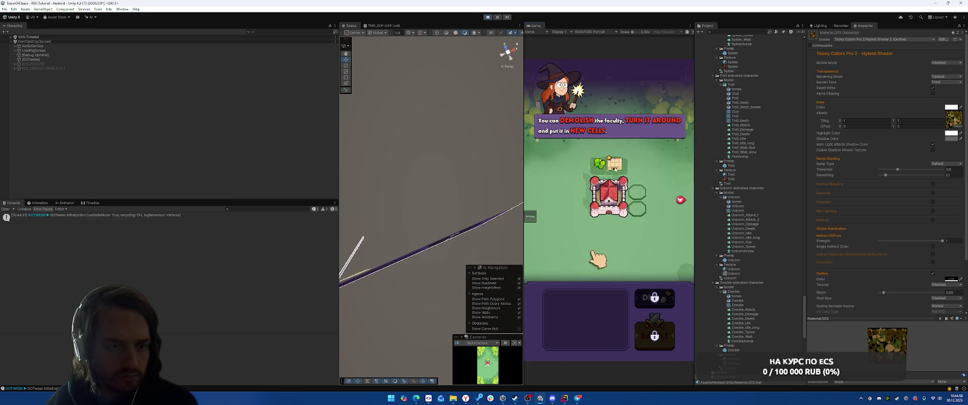
{"action": "left_click", "coordinate": [614, 168]}
{"action": "left_click_drag", "start_coordinate": [566, 306], "coordinate": [636, 194]}
{"action": "left_click", "coordinate": [654, 335]}
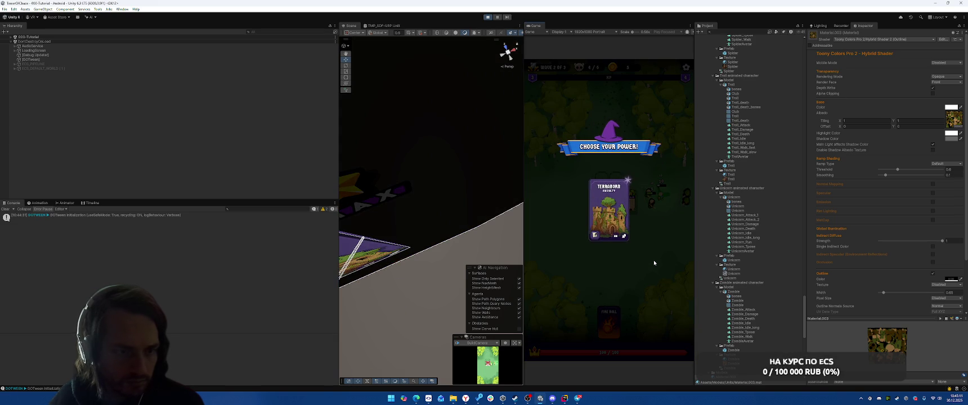
Choose the Terraborn power, upgrade the tower beside the castle, and start the final battle.
{"action": "left_click", "coordinate": [613, 210]}
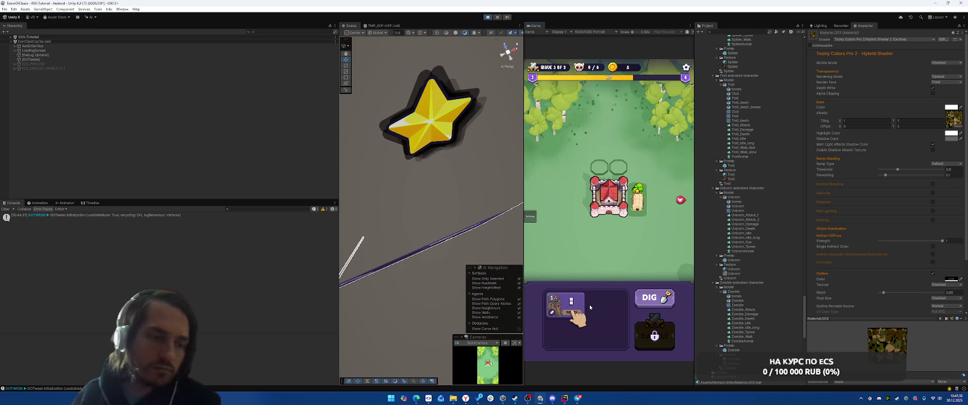
{"action": "left_click_drag", "start_coordinate": [566, 307], "coordinate": [636, 197]}
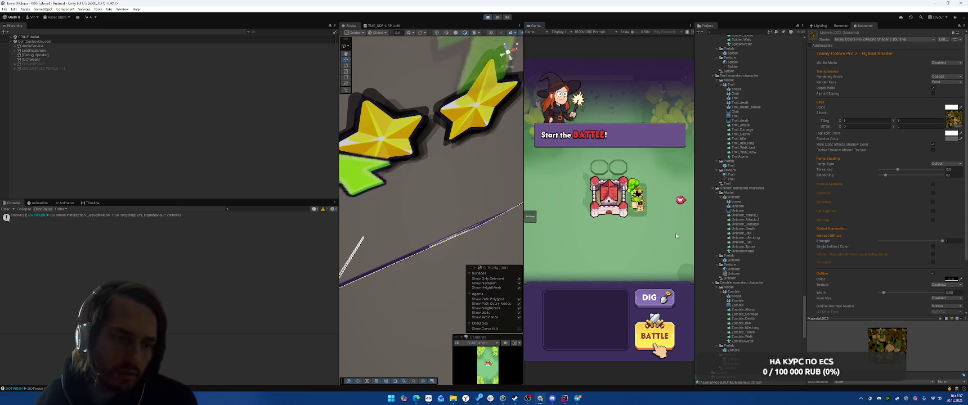
{"action": "left_click", "coordinate": [655, 336]}
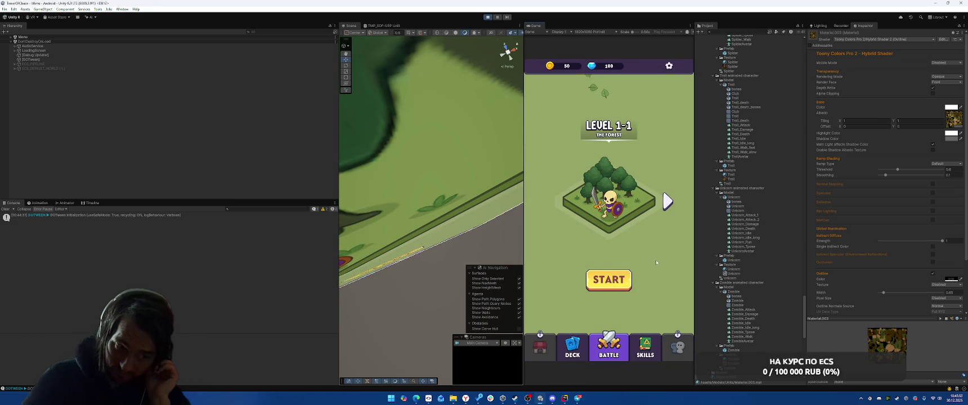
Start Level 1-1, pick the middle faculty card, place the tower top-left of the castle, and begin.
{"action": "left_click", "coordinate": [612, 283]}
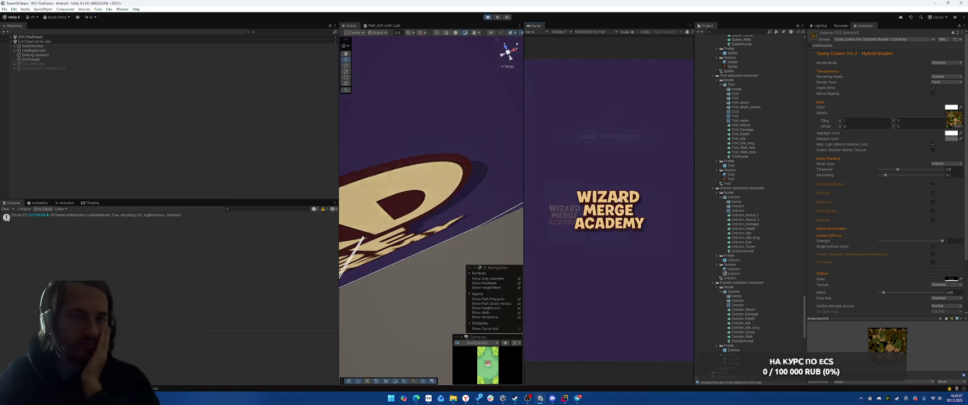
{"action": "left_click", "coordinate": [634, 244]}
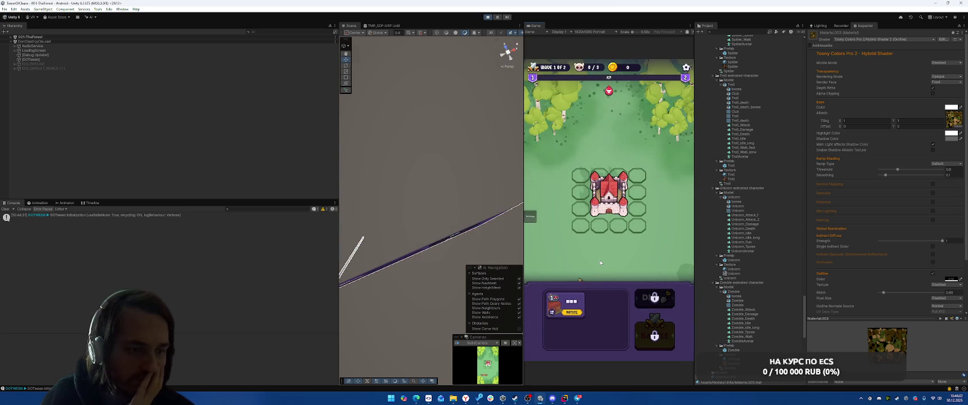
{"action": "left_click", "coordinate": [601, 178]}
{"action": "left_click", "coordinate": [654, 325]}
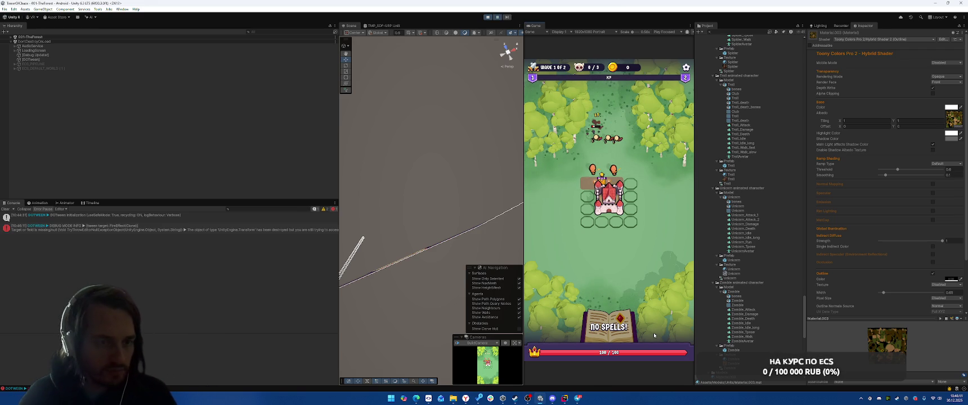
Inspect the DOTween error's stack trace in the Console, resume the game, then stop playing.
{"action": "left_click", "coordinate": [211, 228]}
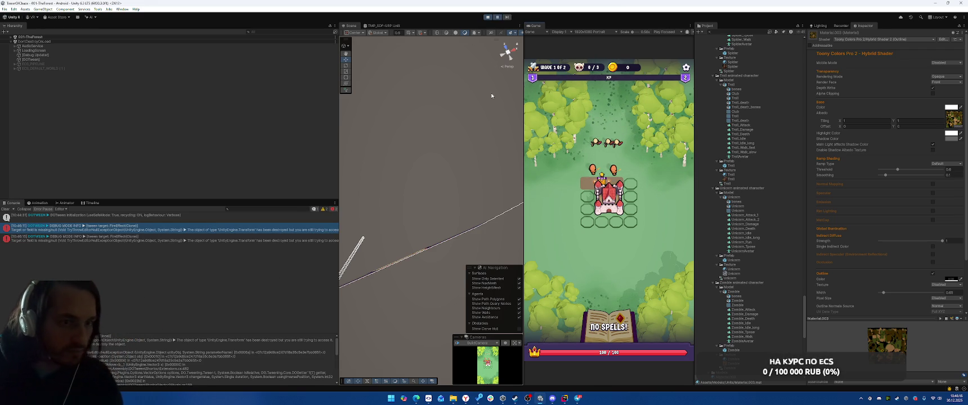
{"action": "left_click", "coordinate": [498, 18]}
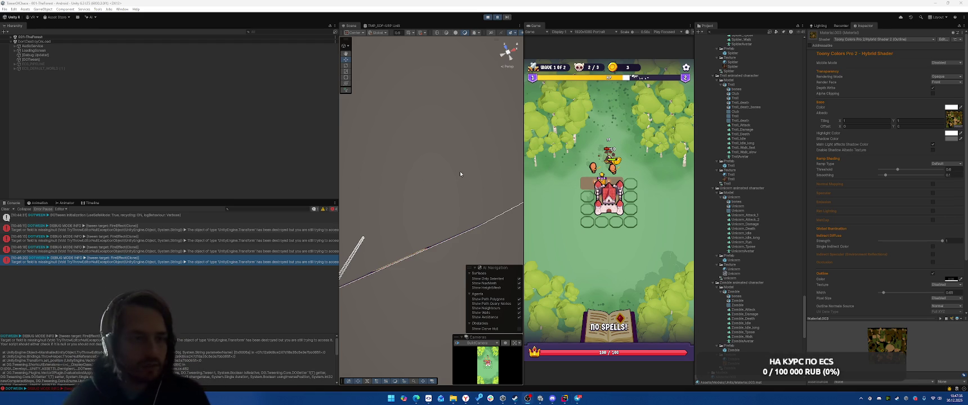
{"action": "left_click", "coordinate": [488, 17]}
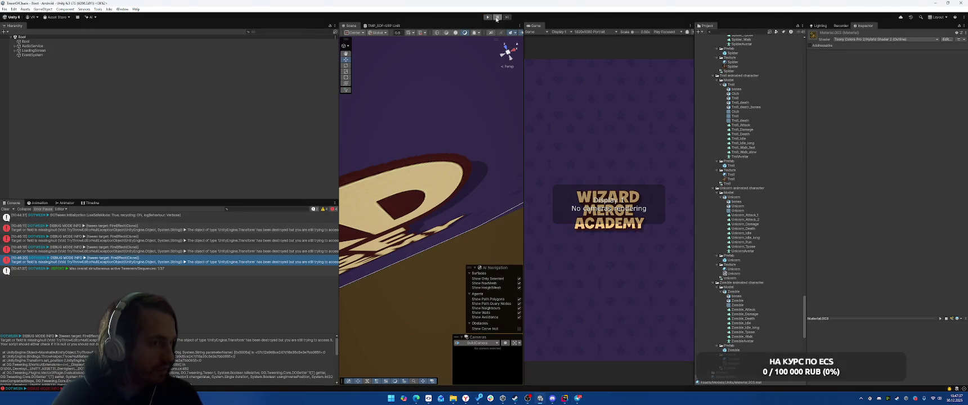
Enable the toolbar Pause toggle so the next play session starts paused.
{"action": "left_click", "coordinate": [497, 18]}
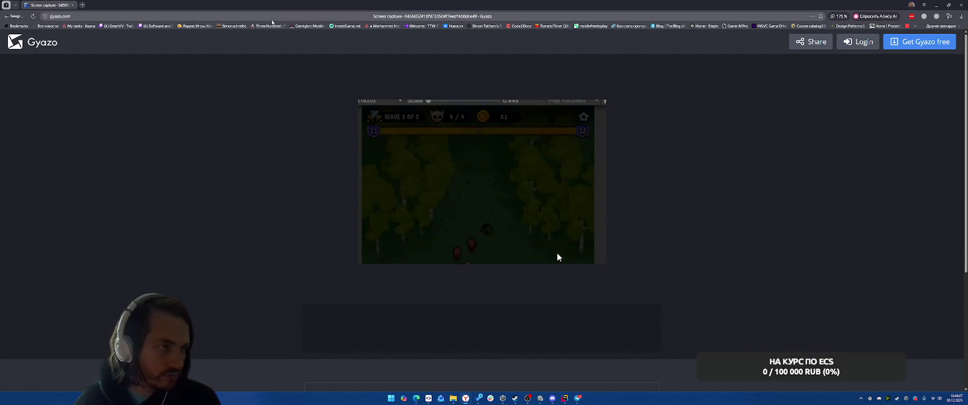
Watch the Gyazo wave 5 battle clip to its Victory banner, briefly checking Rider, then go back to Unity.
{"action": "left_click", "coordinate": [279, 13]}
{"action": "left_click", "coordinate": [556, 260]}
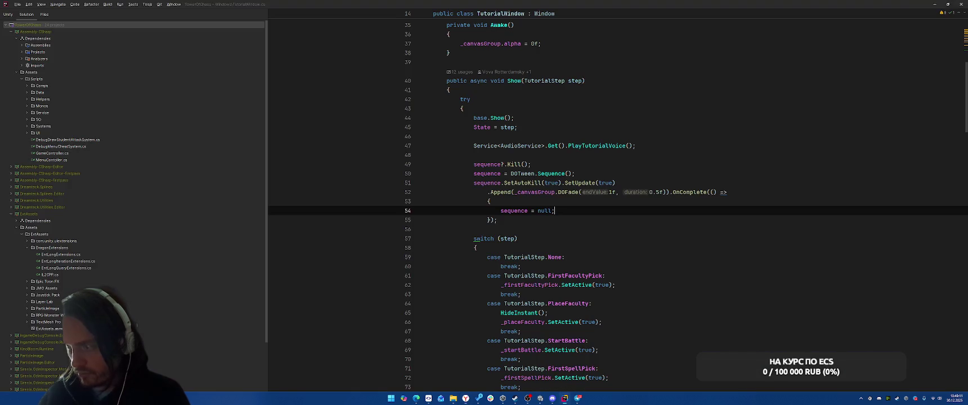
{"action": "key", "text": "alt+Tab"}
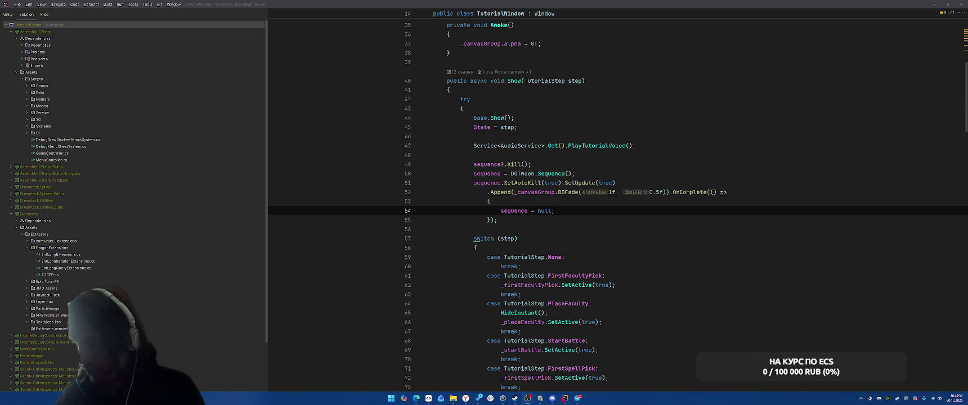
{"action": "key", "text": "alt+Tab"}
{"action": "mouse_move", "coordinate": [466, 398]}
{"action": "left_click", "coordinate": [531, 373]}
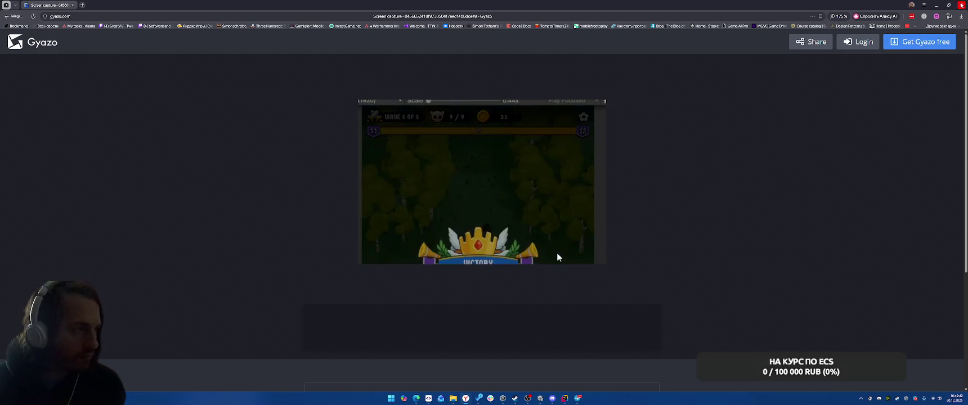
{"action": "key", "text": "alt+Tab"}
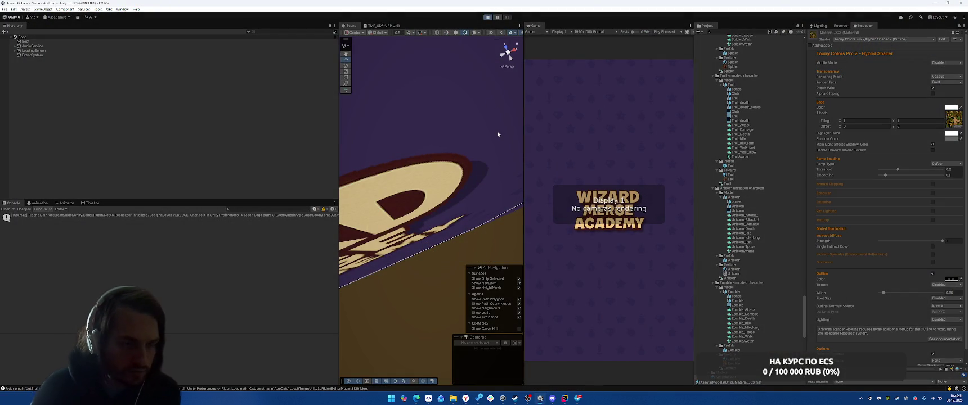
Start Level 1-1 in play mode and open GameController's script in Rider from the Inspector.
{"action": "left_click", "coordinate": [664, 201]}
{"action": "left_click", "coordinate": [550, 201]}
{"action": "left_click", "coordinate": [608, 280]}
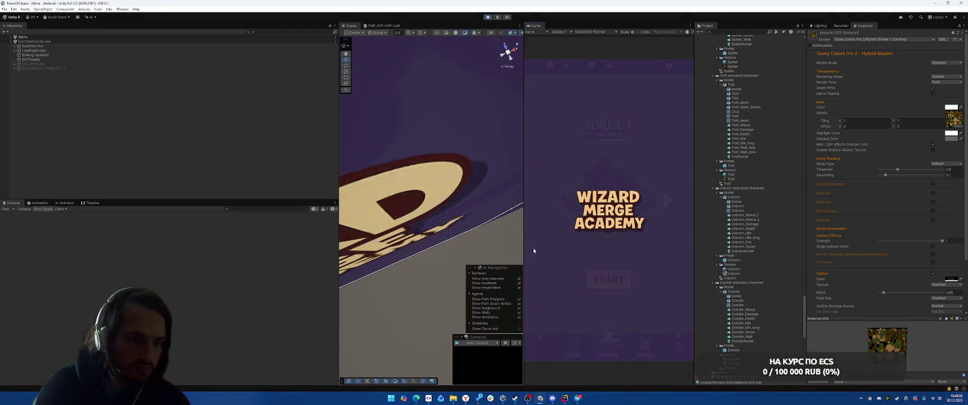
{"action": "left_click", "coordinate": [13, 41]}
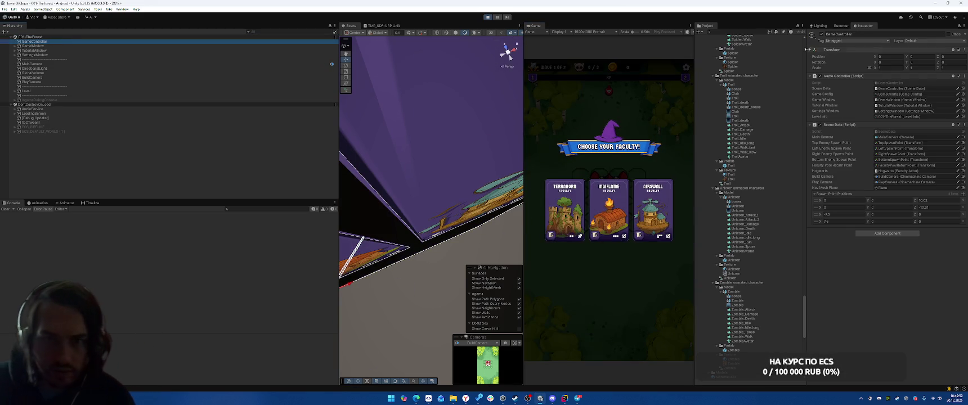
{"action": "double_click", "coordinate": [893, 84]}
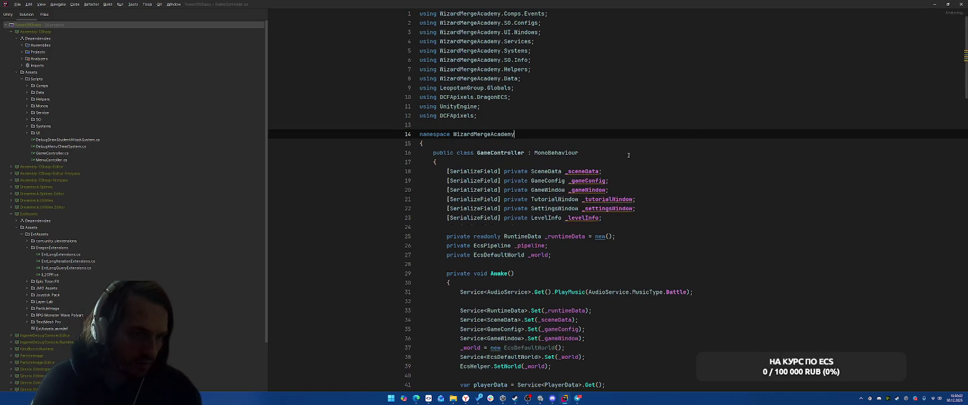
Add the [Serializable] attribute above the RuntimeData class.
{"action": "left_click", "coordinate": [510, 246], "text": "ctrl"}
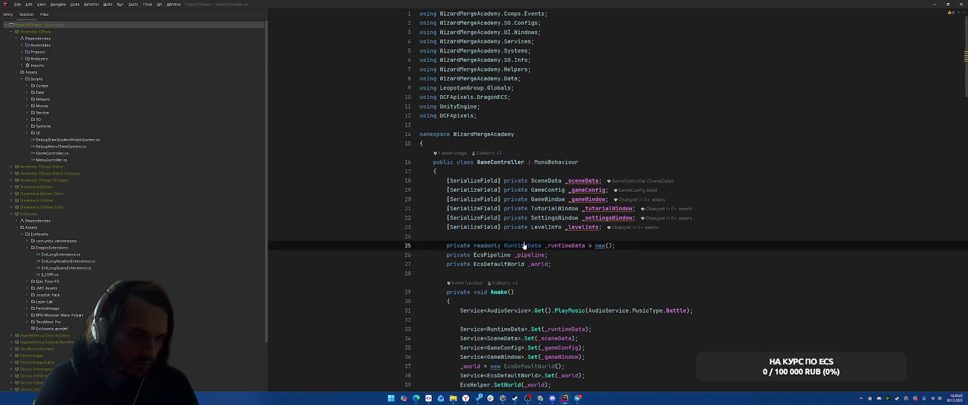
{"action": "key", "text": "Up"}
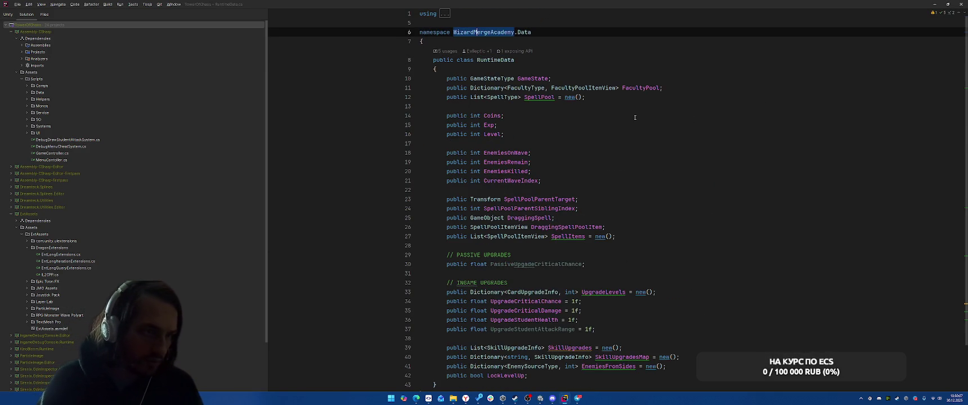
{"action": "key", "text": "Return"}
{"action": "type", "text": "xblyx"}
{"action": "key", "text": "BackSpace"}
{"action": "key", "text": "BackSpace"}
{"action": "key", "text": "BackSpace"}
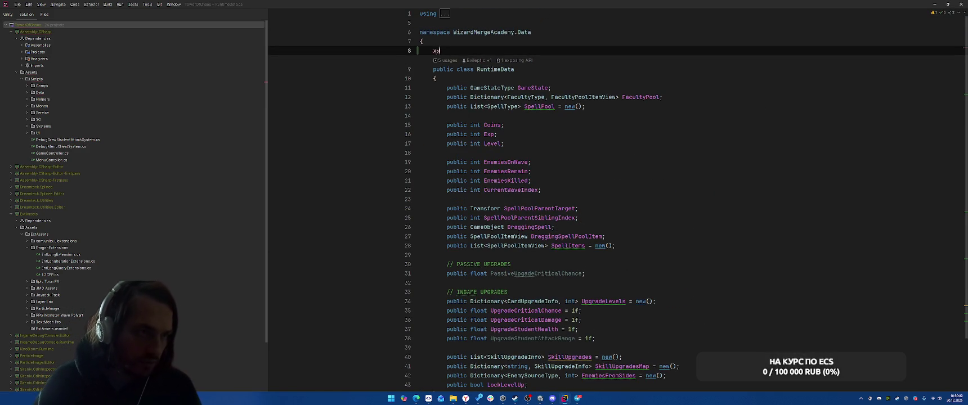
{"action": "type", "text": "Seria"}
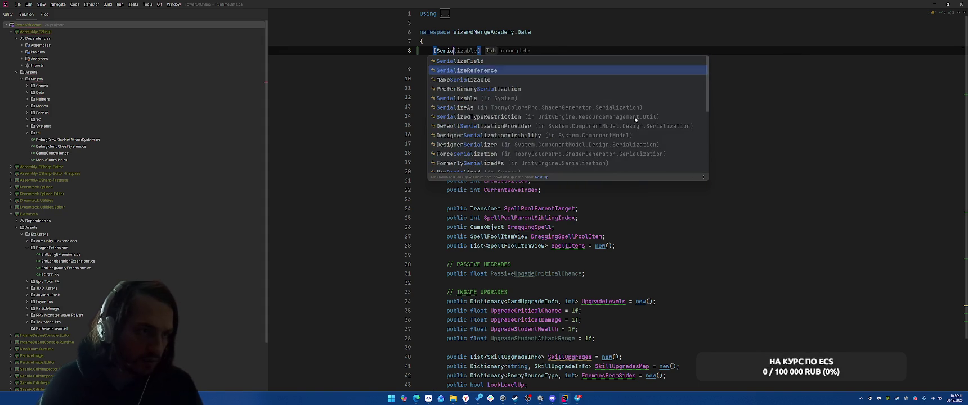
{"action": "key", "text": "Down"}
{"action": "key", "text": "Down"}
{"action": "key", "text": "Return"}
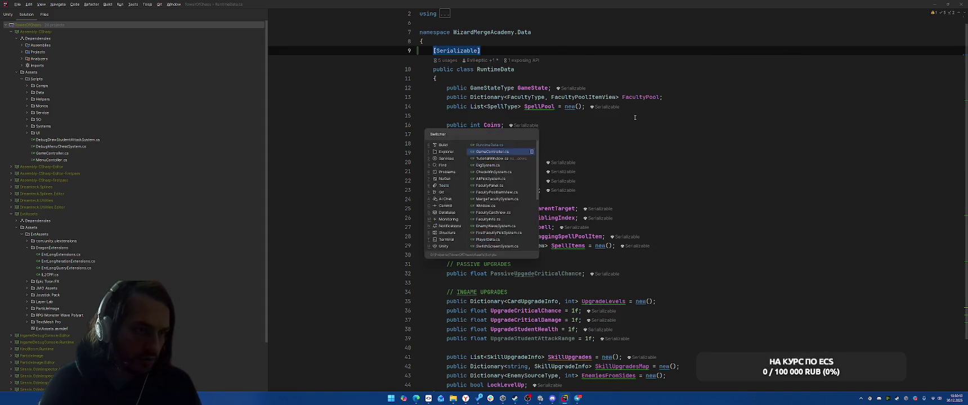
Mark GameController's _runtimeData field with [SerializeField].
{"action": "key", "text": "ctrl+Tab"}
{"action": "key", "text": "ctrl+alt+Return"}
{"action": "type", "text": "[Seri"}
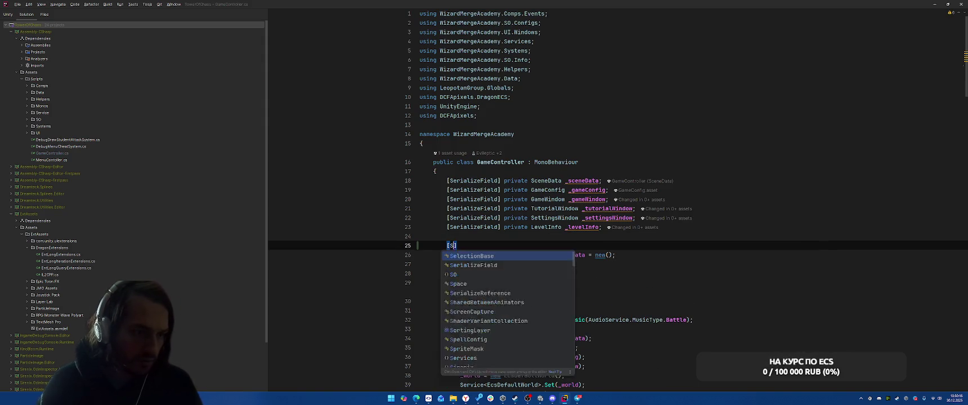
{"action": "key", "text": "Return"}
{"action": "key", "text": "Down"}
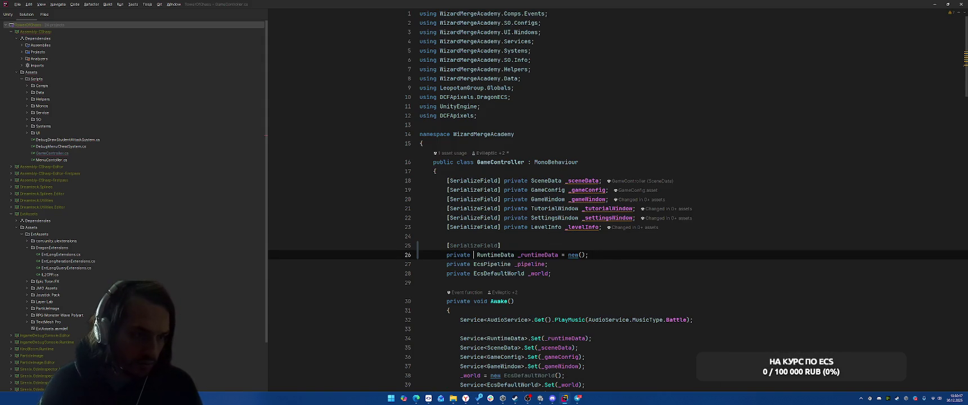
Insert `_runtimeData = new();` at the top of Awake and recheck the field declaration.
{"action": "scroll", "coordinate": [733, 198], "scroll_direction": "down", "scroll_amount": 5}
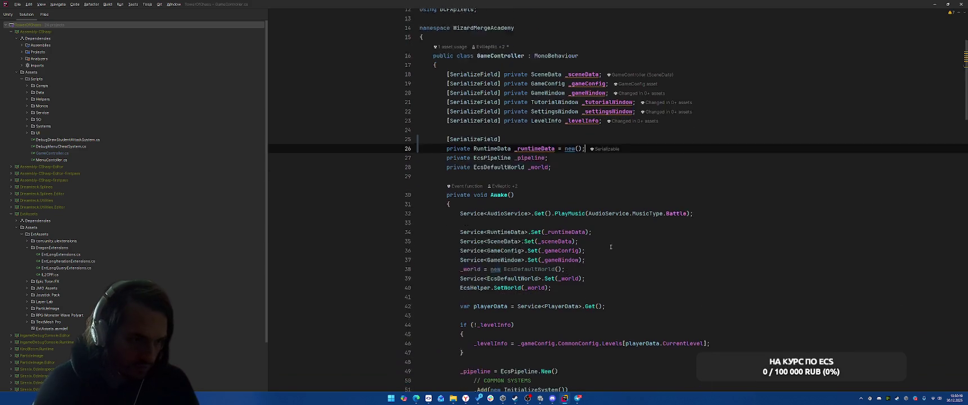
{"action": "left_click", "coordinate": [762, 182]}
{"action": "key", "text": "ctrl+alt+Return"}
{"action": "type", "text": "_runtimeData = new();"}
{"action": "key", "text": "Up"}
{"action": "key", "text": "Up"}
{"action": "left_click", "coordinate": [559, 115]}
{"action": "left_click", "coordinate": [712, 152]}
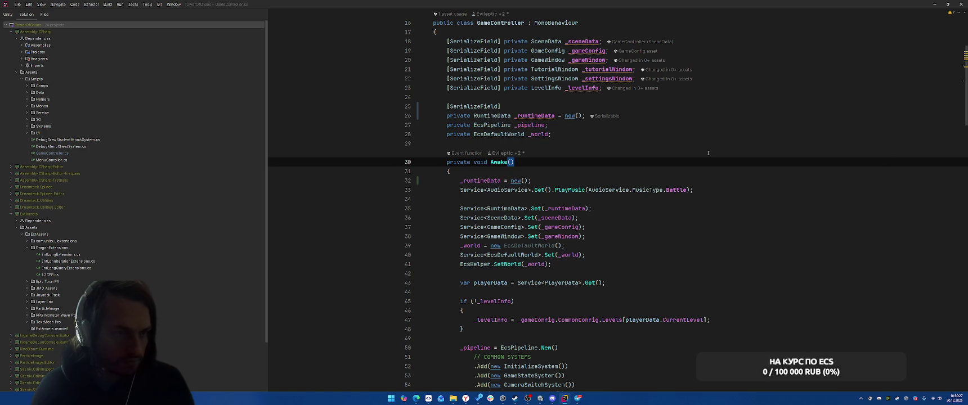
{"action": "key", "text": "alt+Tab"}
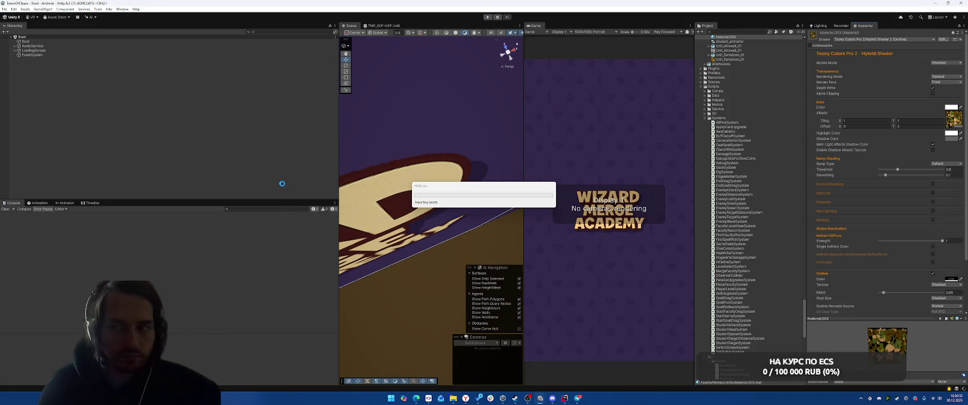
Play The Forest with the Airswall faculty, place its unit left of the castle, and select GameController.
{"action": "left_click", "coordinate": [488, 17]}
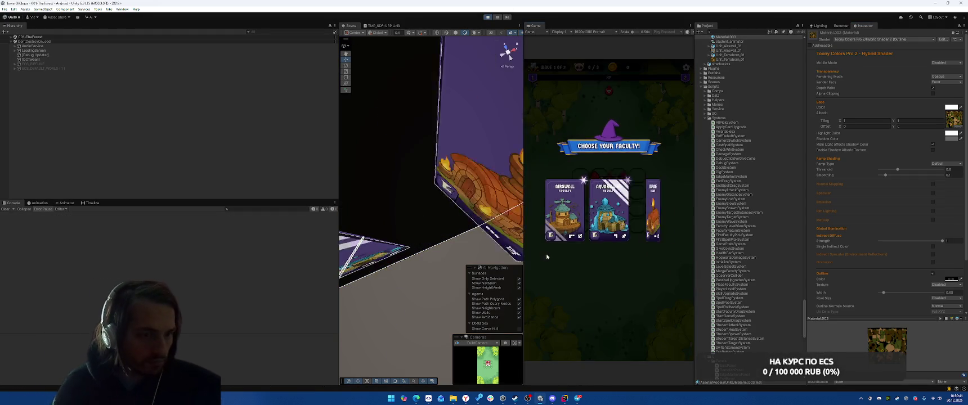
{"action": "left_click", "coordinate": [607, 237]}
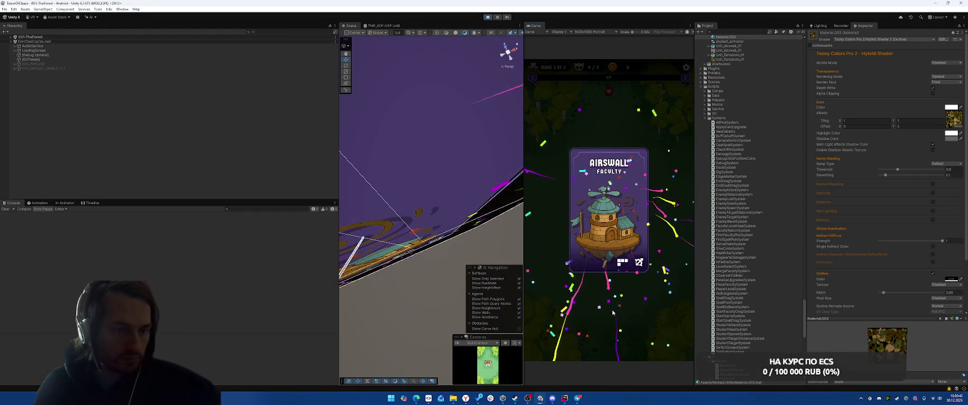
{"action": "left_click_drag", "start_coordinate": [565, 304], "coordinate": [582, 177]}
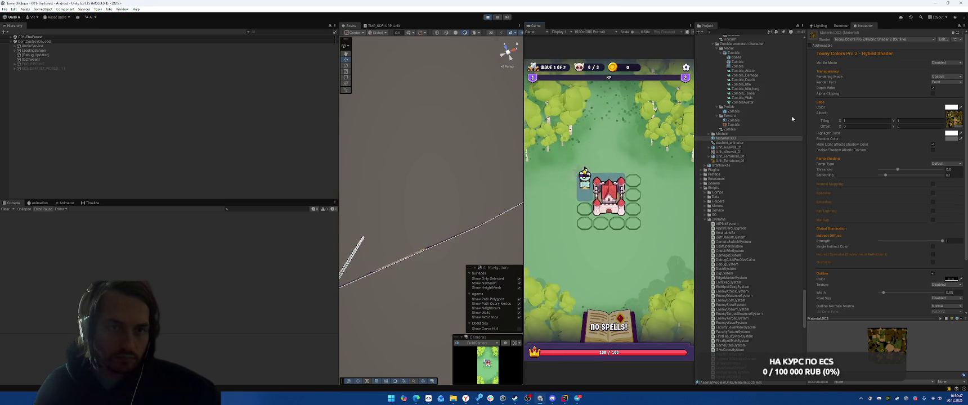
{"action": "left_click", "coordinate": [10, 37]}
{"action": "left_click", "coordinate": [34, 42]}
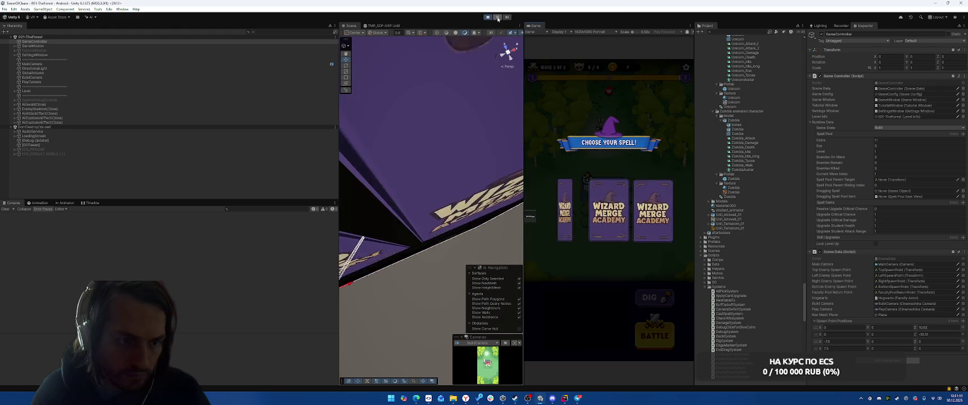
Pick the Fire Ball spell, then show the SO/Configs LevelConfig asset in the Inspector.
{"action": "left_click", "coordinate": [653, 213]}
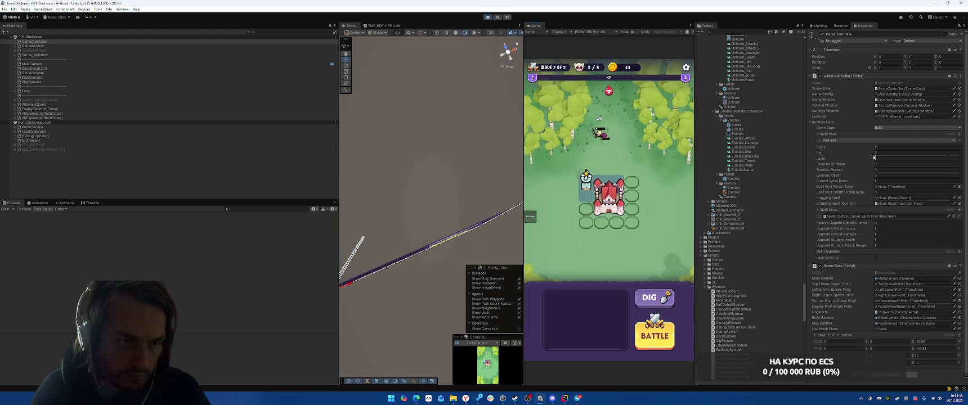
{"action": "scroll", "coordinate": [779, 268], "scroll_direction": "up", "scroll_amount": 10}
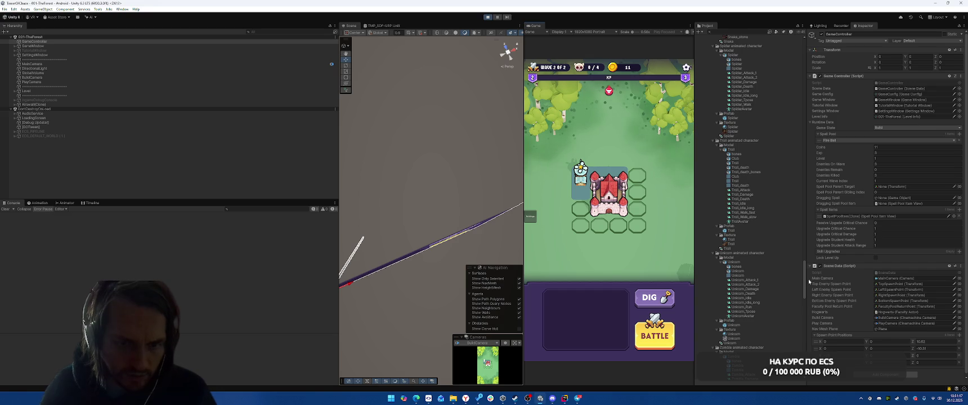
{"action": "left_click_drag", "start_coordinate": [804, 278], "coordinate": [791, 70]}
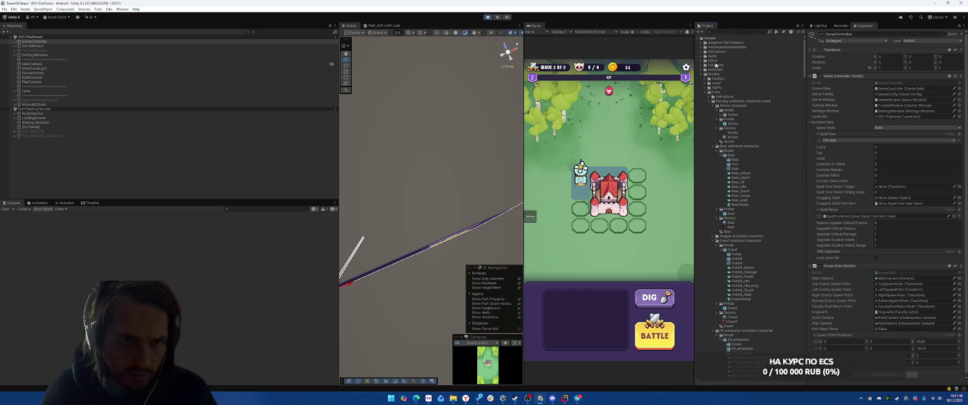
{"action": "left_click", "coordinate": [703, 75]}
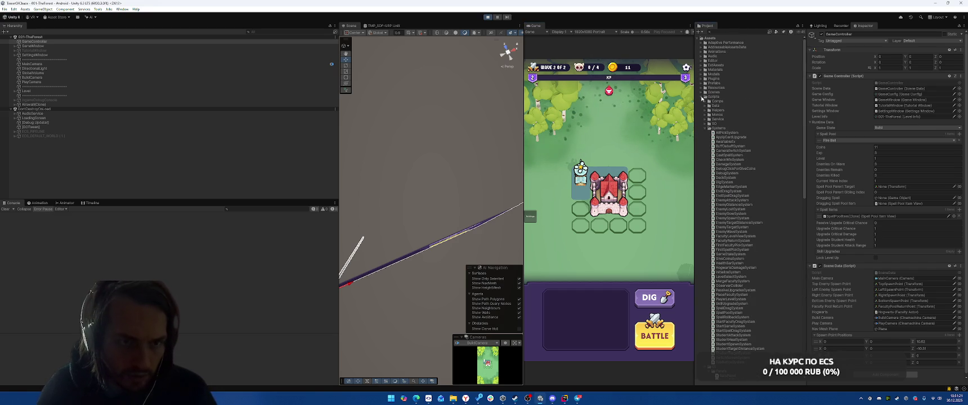
{"action": "left_click", "coordinate": [703, 97]}
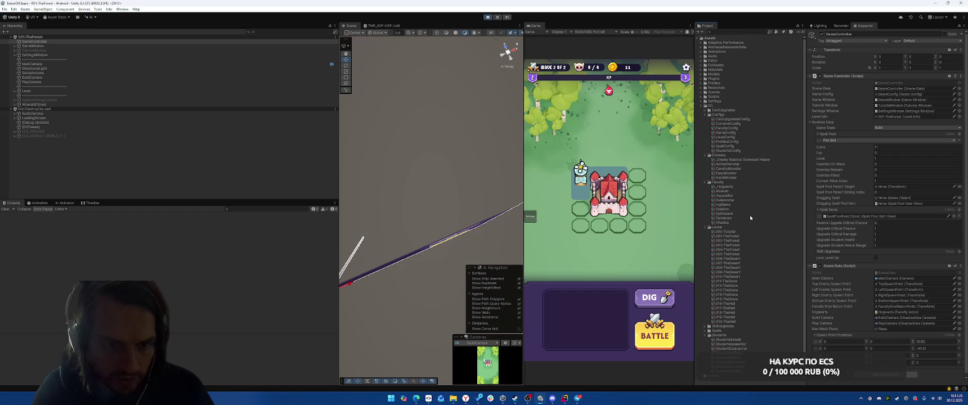
{"action": "left_click", "coordinate": [730, 137]}
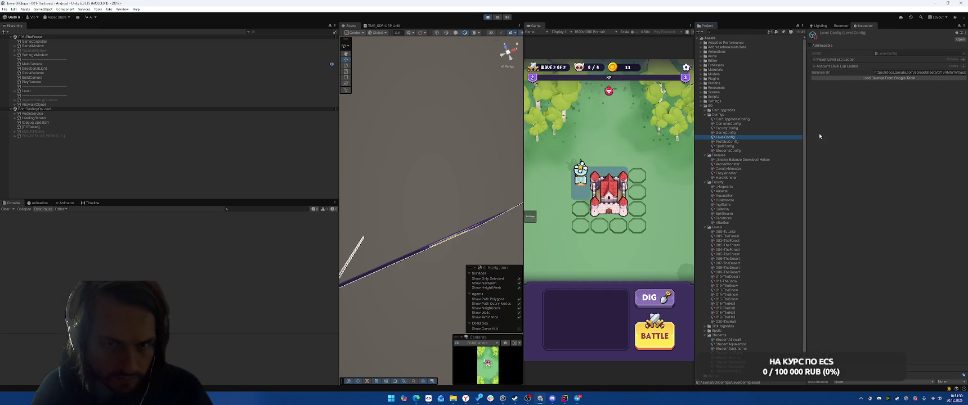
Recheck the Player Level Exp Ladder, start the battle, and select GameController to view runtime data.
{"action": "left_click", "coordinate": [830, 60]}
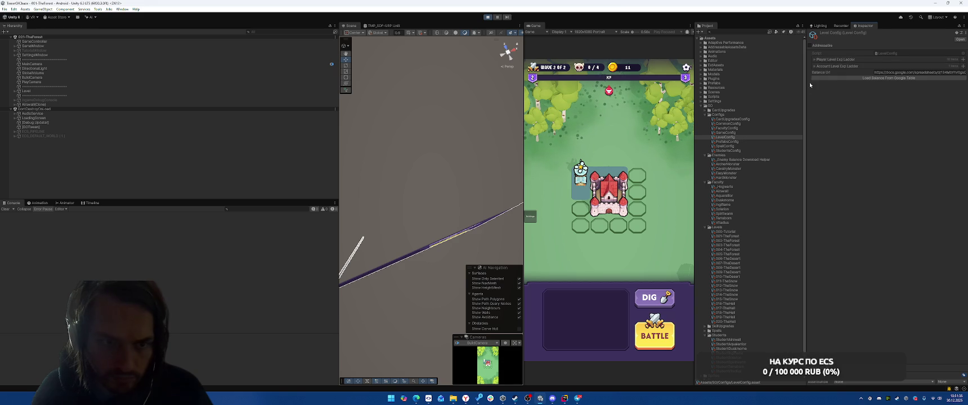
{"action": "left_click", "coordinate": [837, 60]}
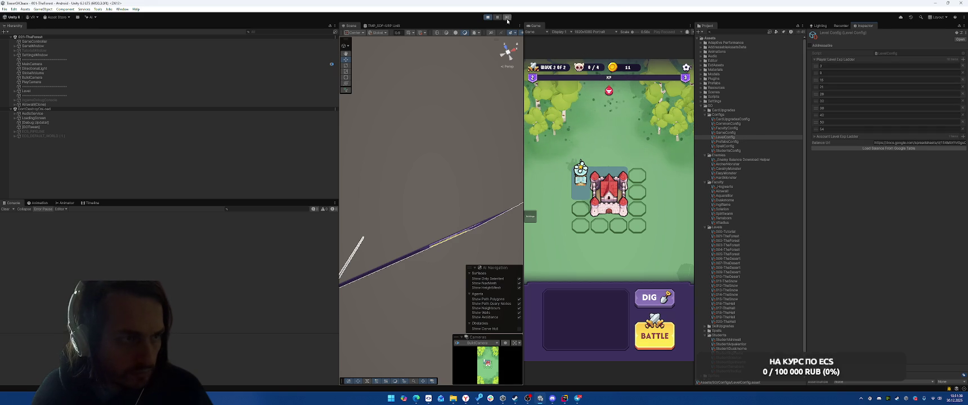
{"action": "left_click", "coordinate": [656, 336]}
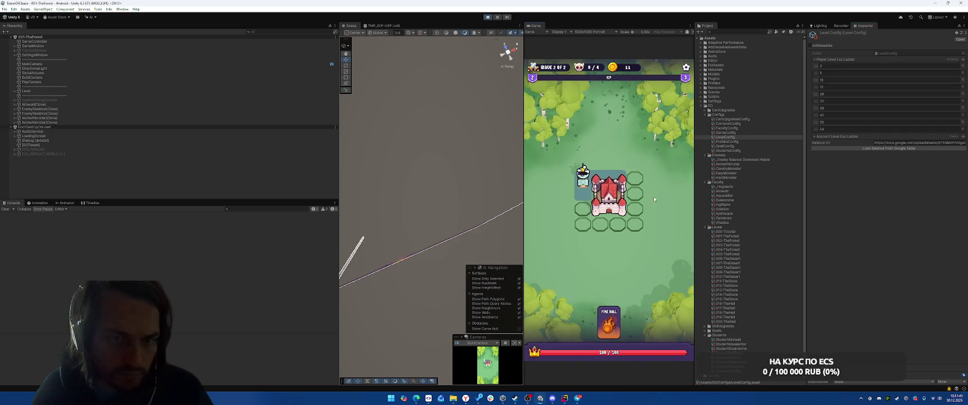
{"action": "left_click", "coordinate": [32, 42]}
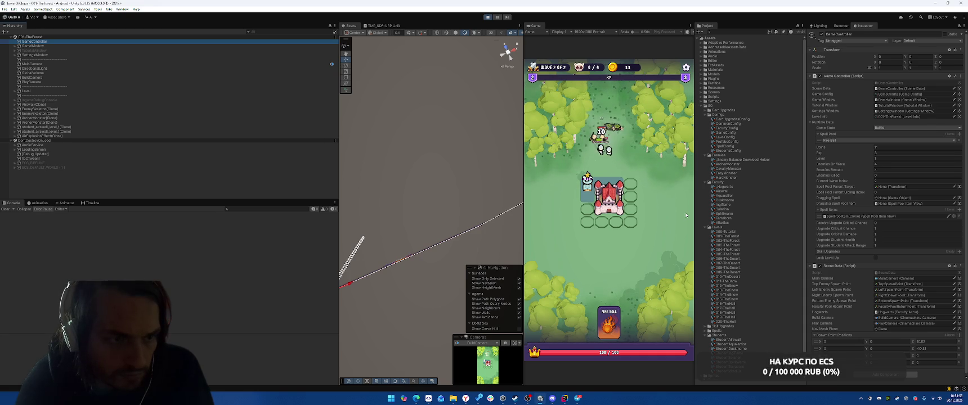
Cast Fire Ball on the enemies, win the battle, and open the ArcherMonster enemy asset.
{"action": "left_click_drag", "start_coordinate": [609, 324], "coordinate": [611, 177]}
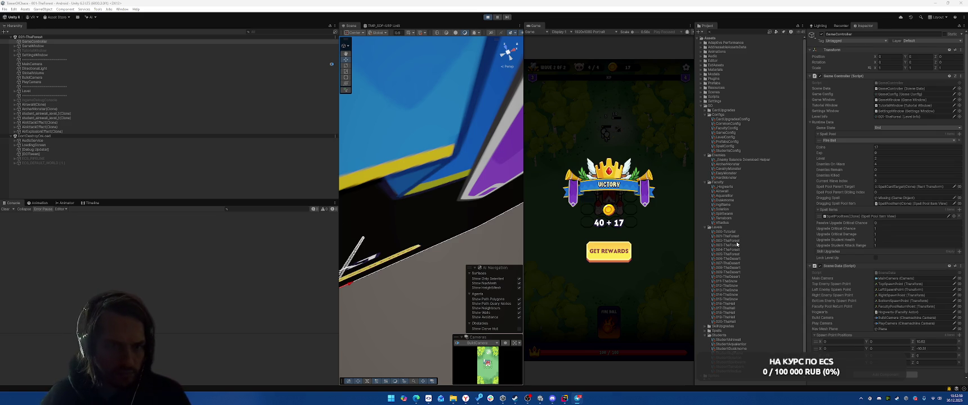
{"action": "left_click", "coordinate": [726, 164]}
Compare the HardMonster and CavalryMonster stats, then reselect ArcherMonster.
{"action": "key", "text": "Down"}
{"action": "key", "text": "Down"}
{"action": "key", "text": "Down"}
{"action": "key", "text": "Up"}
{"action": "key", "text": "Up"}
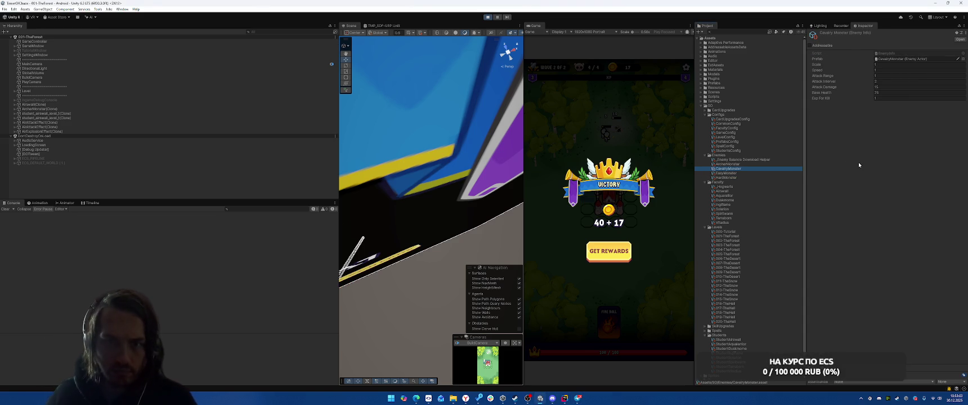
{"action": "key", "text": "alt+Tab"}
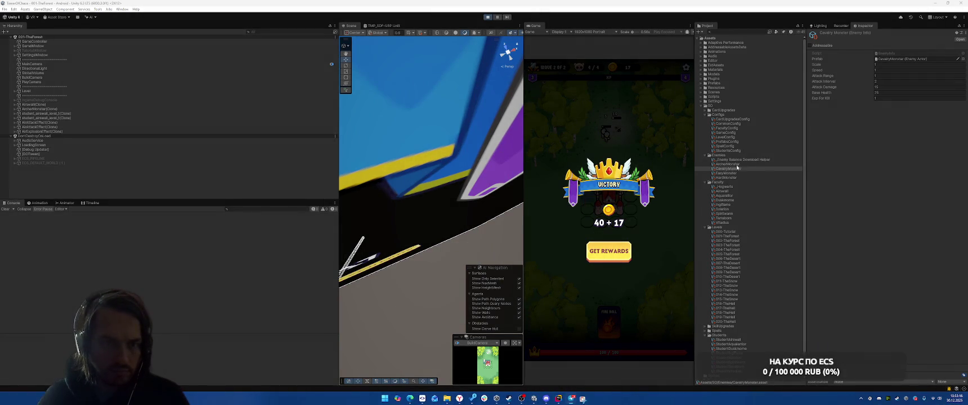
{"action": "left_click", "coordinate": [739, 164]}
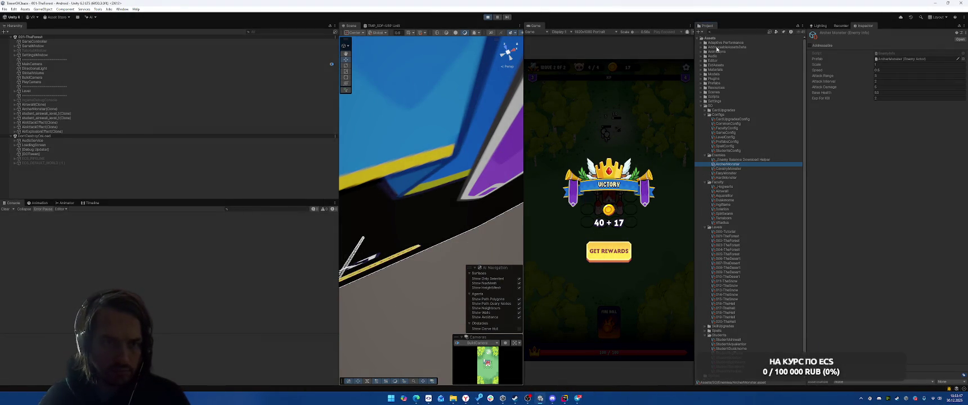
Snip the asset list and ArcherMonster stats, underlining the entry and circling Base Health and Exp For Kill.
{"action": "key", "text": "Print"}
{"action": "mouse_move", "coordinate": [692, 21]}
{"action": "left_mouse_down"}
{"action": "mouse_move", "coordinate": [811, 201]}
{"action": "mouse_move", "coordinate": [958, 201]}
{"action": "left_mouse_up"}
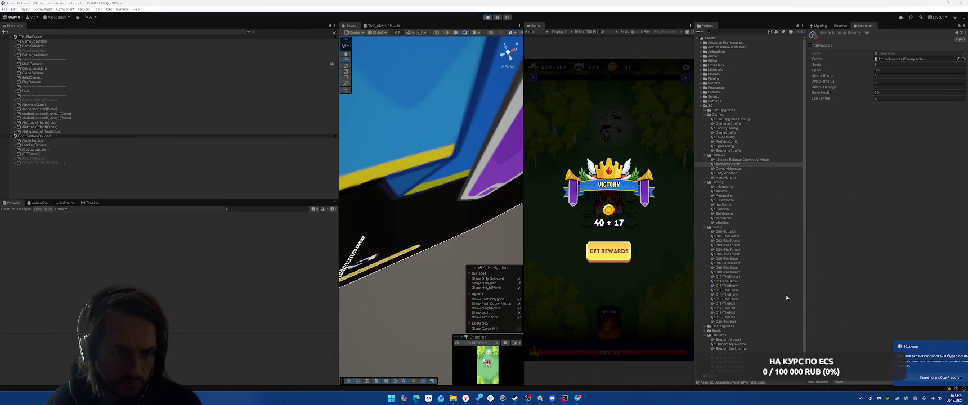
{"action": "left_click_drag", "start_coordinate": [459, 287], "coordinate": [498, 286]}
{"action": "mouse_move", "coordinate": [625, 208]}
{"action": "left_mouse_down"}
{"action": "mouse_move", "coordinate": [547, 216]}
{"action": "mouse_move", "coordinate": [628, 215]}
{"action": "left_mouse_up"}
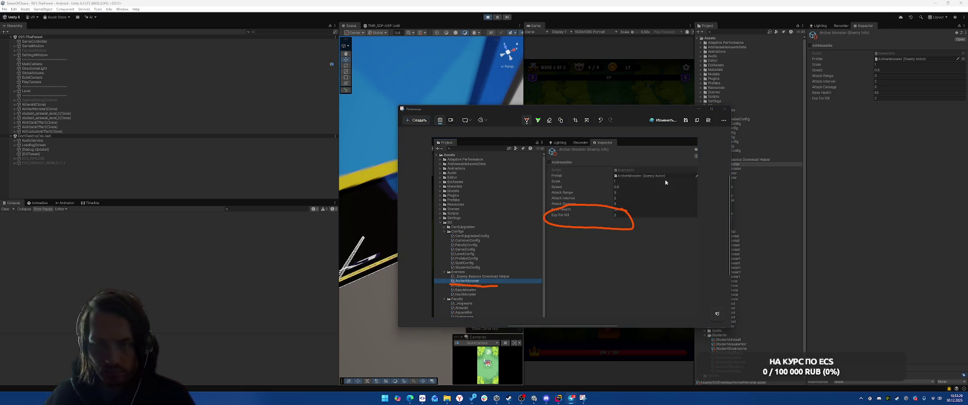
{"action": "left_click", "coordinate": [724, 109]}
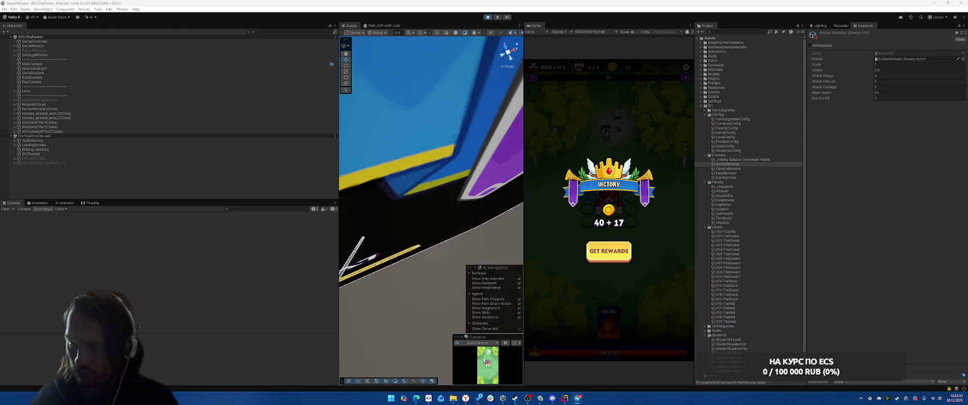
Find all usages of ExpForKill and check its assignment in EnemyBalanceDownloadHelper.
{"action": "key", "text": "alt+Tab"}
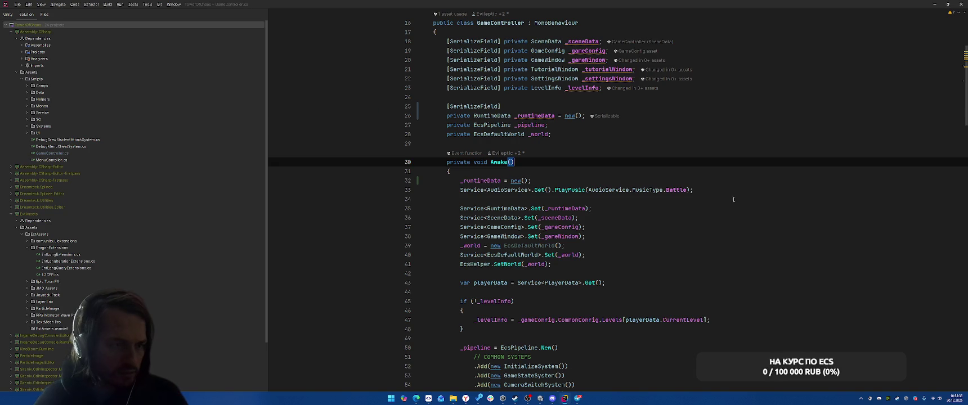
{"action": "left_click", "coordinate": [769, 198]}
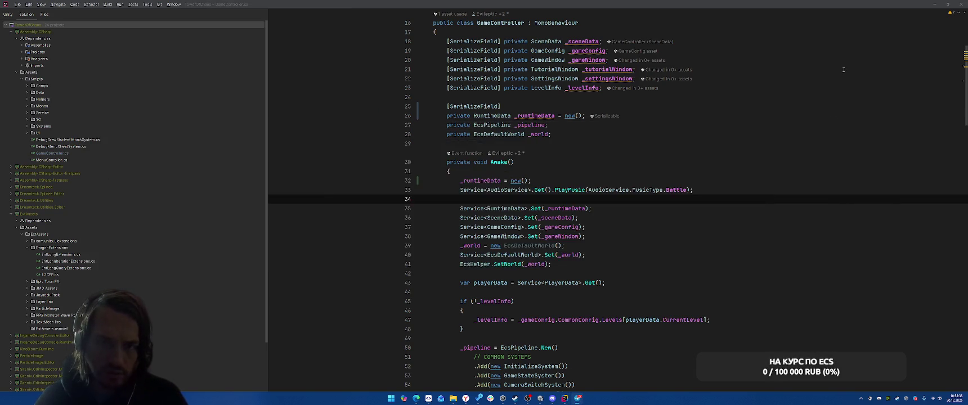
{"action": "key", "text": "alt+Tab"}
{"action": "double_click", "coordinate": [900, 52]}
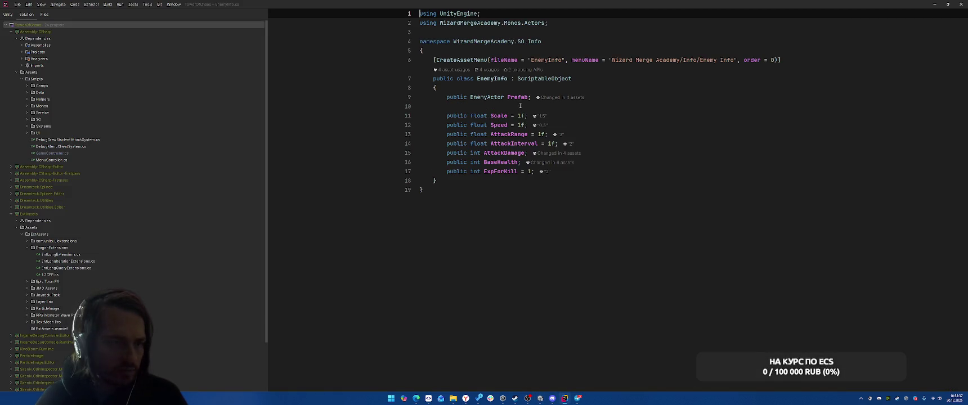
{"action": "right_click", "coordinate": [503, 171]}
{"action": "left_click", "coordinate": [523, 214]}
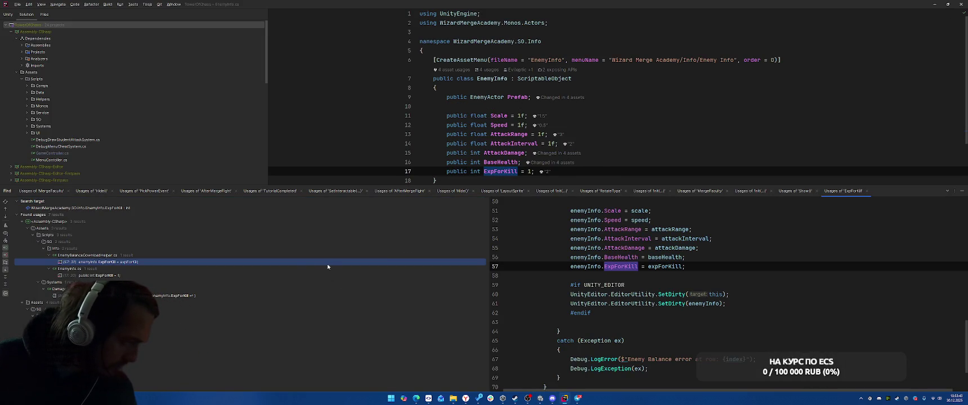
{"action": "double_click", "coordinate": [163, 263]}
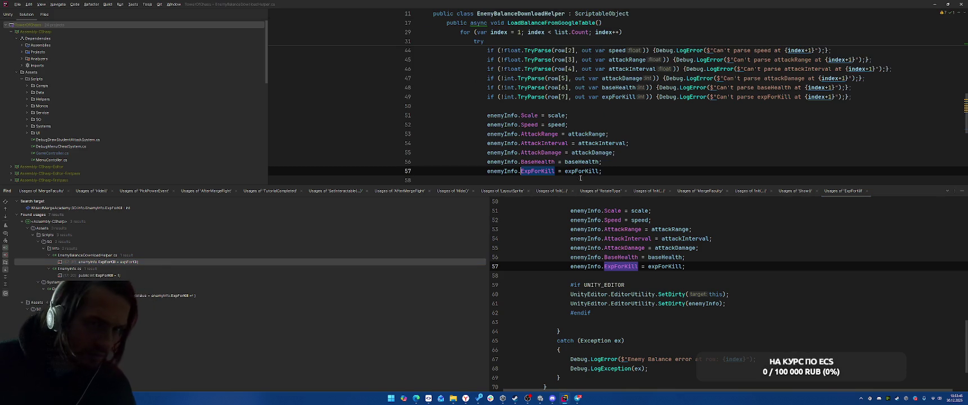
{"action": "double_click", "coordinate": [141, 275]}
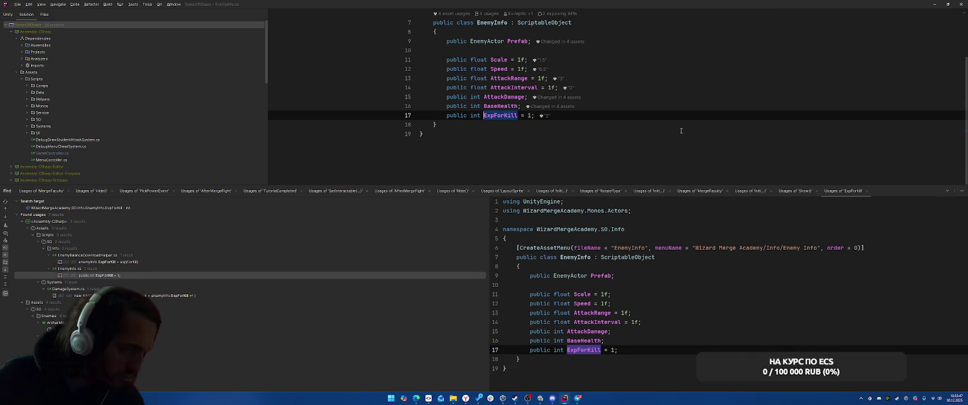
{"action": "key", "text": "alt+Tab"}
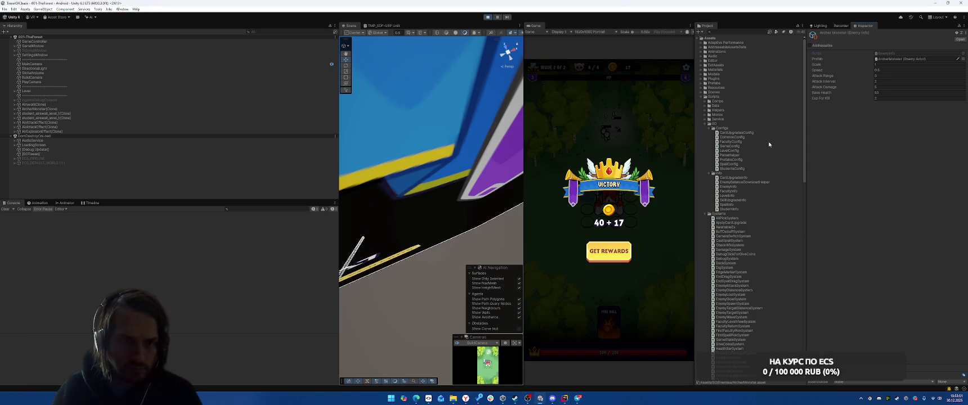
Collapse Scripts, collect the victory rewards to reach the level menu, and bring Rider's ExpForKill usages forward.
{"action": "left_click", "coordinate": [702, 96]}
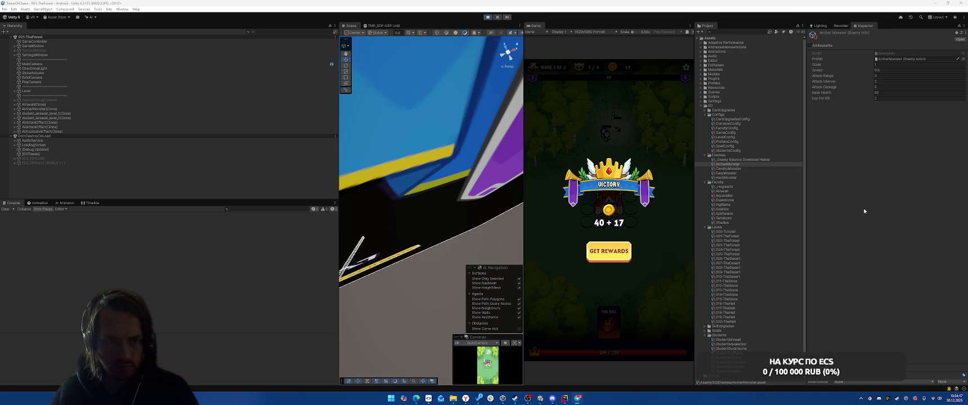
{"action": "left_click", "coordinate": [627, 251]}
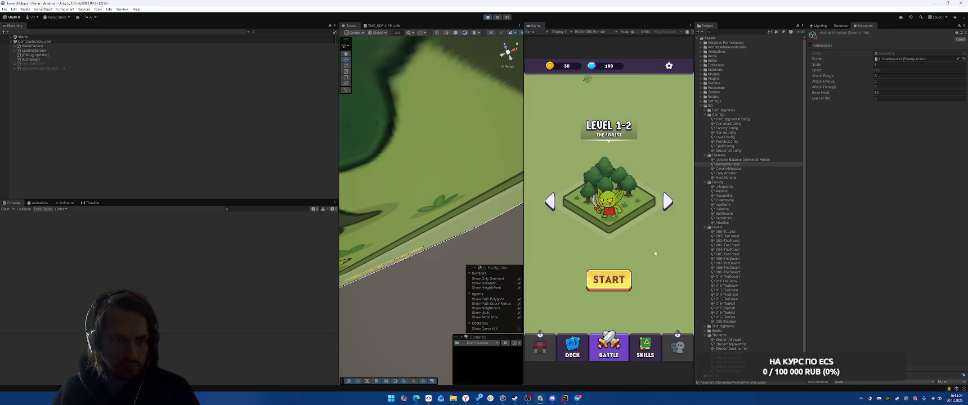
{"action": "left_click", "coordinate": [567, 399]}
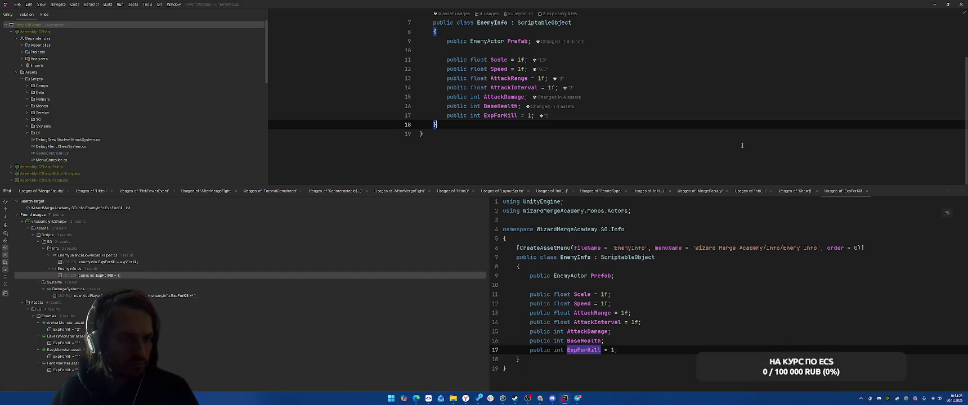
Open DamageSystem at the ExpForKill usage and hide the usage results.
{"action": "left_click", "coordinate": [191, 296]}
{"action": "double_click", "coordinate": [191, 296]}
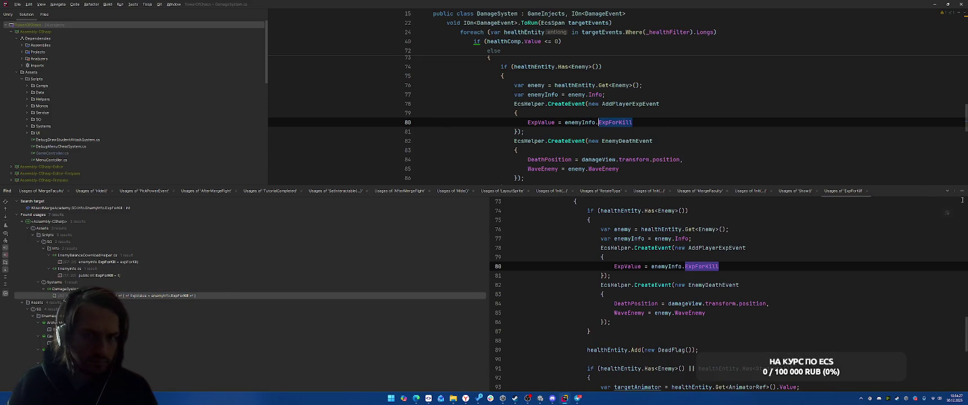
{"action": "left_click", "coordinate": [962, 191]}
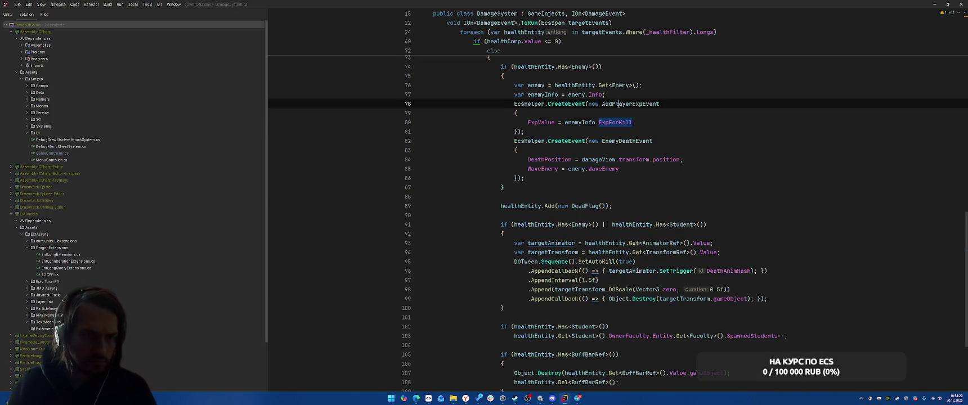
Find usages of ExpValue and follow it from DamageSystem into PlayerLevelSystem, where expValue is read.
{"action": "right_click", "coordinate": [541, 121]}
{"action": "left_click", "coordinate": [563, 169]}
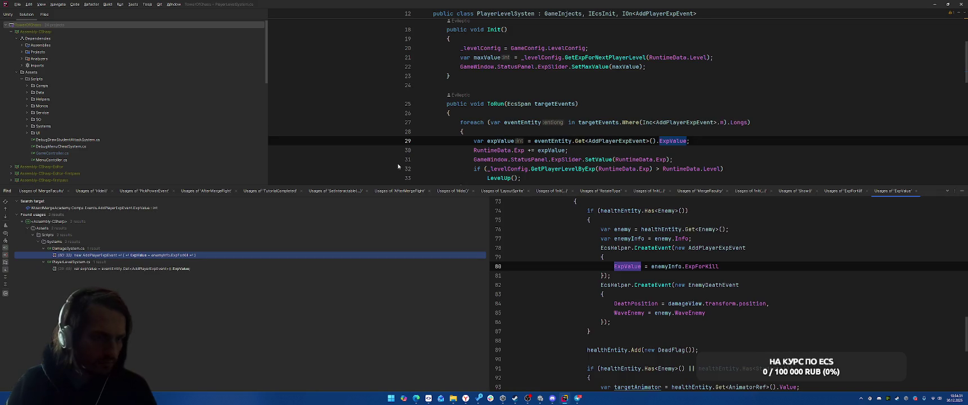
{"action": "double_click", "coordinate": [170, 255]}
{"action": "left_click", "coordinate": [169, 269]}
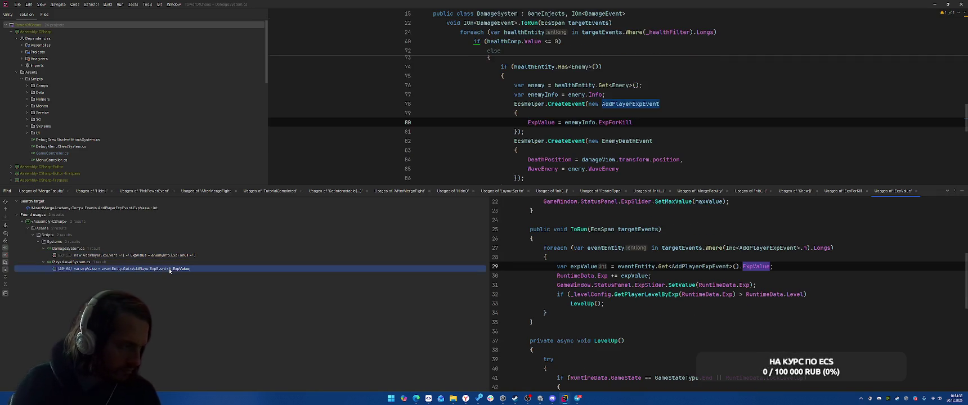
{"action": "double_click", "coordinate": [169, 269]}
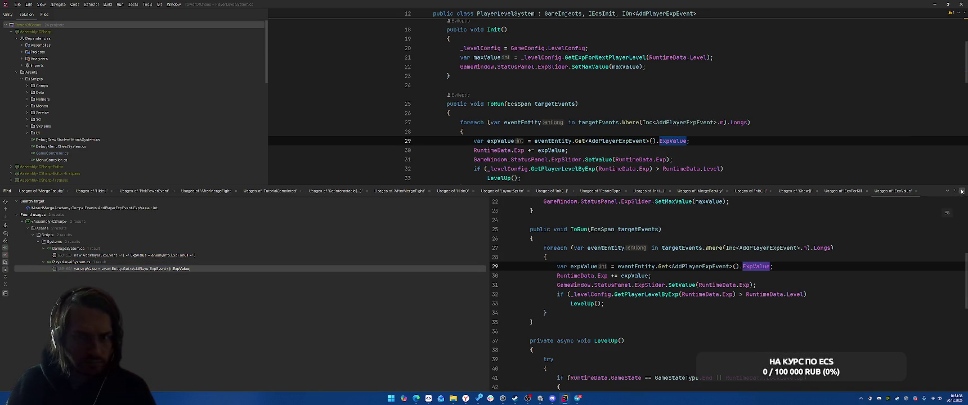
{"action": "left_click", "coordinate": [962, 191]}
{"action": "left_click", "coordinate": [499, 142]}
{"action": "scroll", "coordinate": [762, 150], "scroll_direction": "up", "scroll_amount": 3}
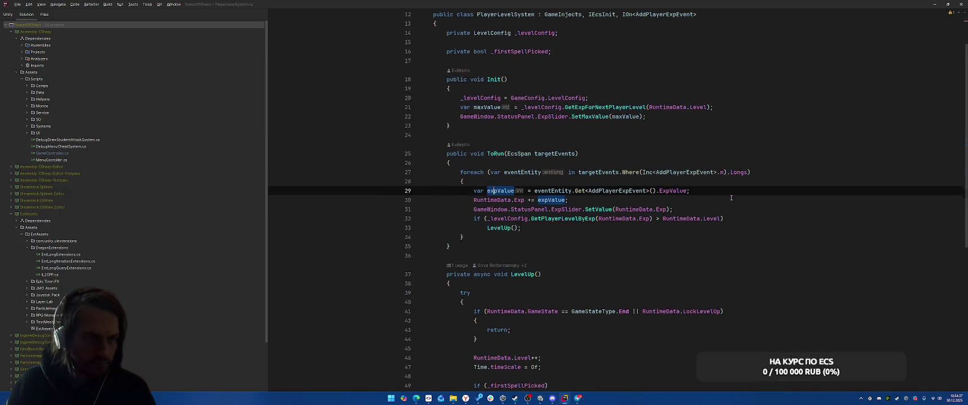
{"action": "scroll", "coordinate": [761, 152], "scroll_direction": "down", "scroll_amount": 2}
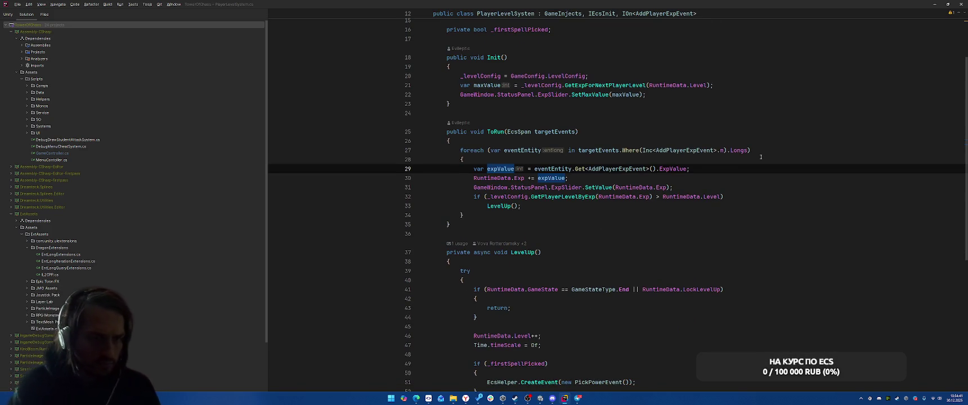
Find all usages of AddPlayerExpEvent, hide the results, and return to Unity.
{"action": "right_click", "coordinate": [596, 163]}
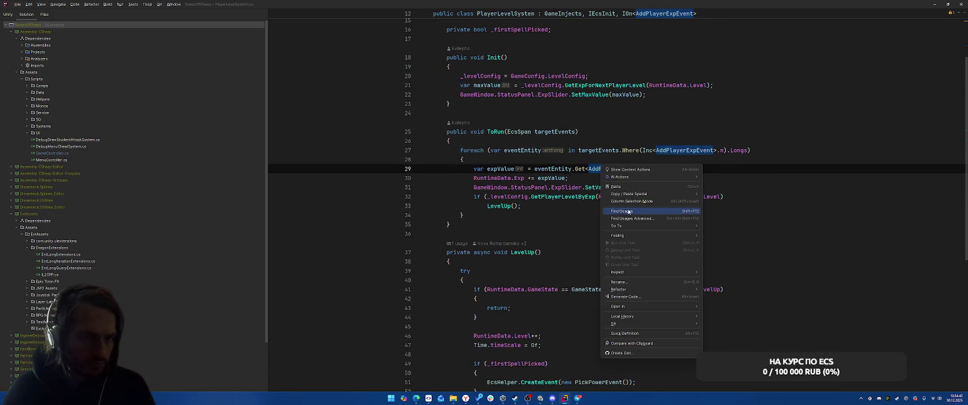
{"action": "left_click", "coordinate": [619, 211]}
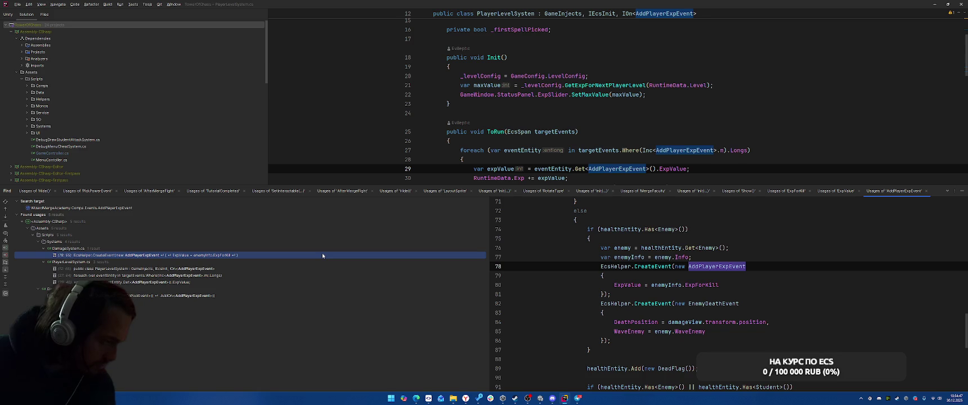
{"action": "left_click", "coordinate": [961, 191]}
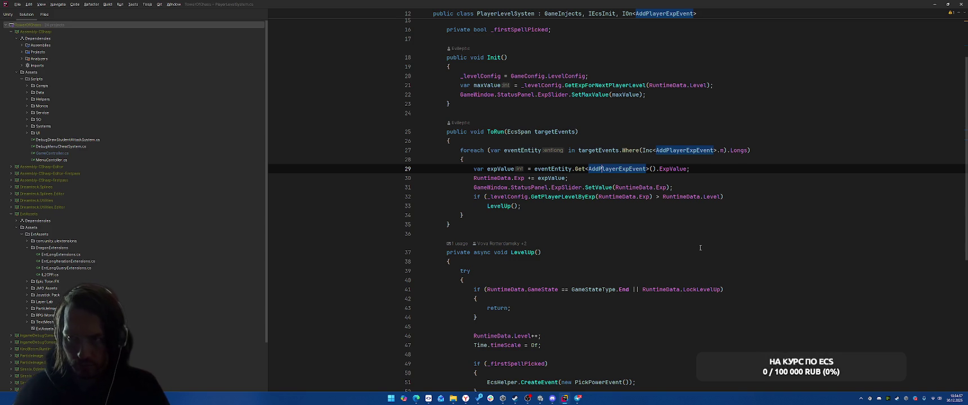
{"action": "key", "text": "alt+Tab"}
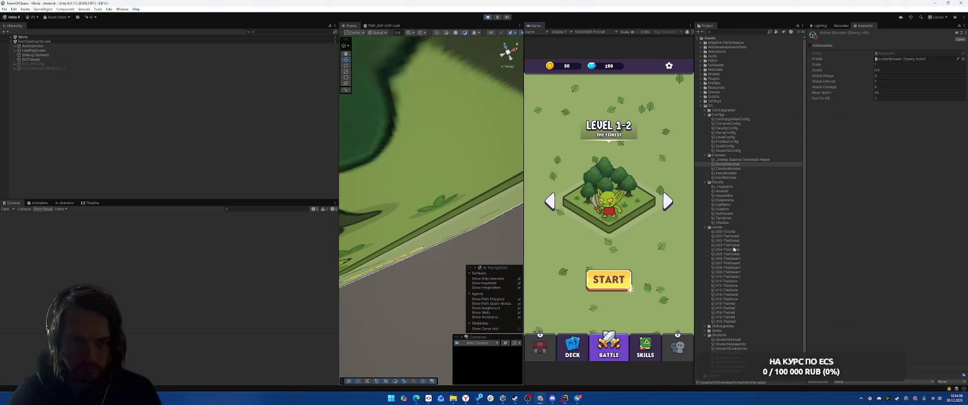
Select the 004-TheForest level config and launch Calculator from the Run prompt.
{"action": "left_click", "coordinate": [754, 250]}
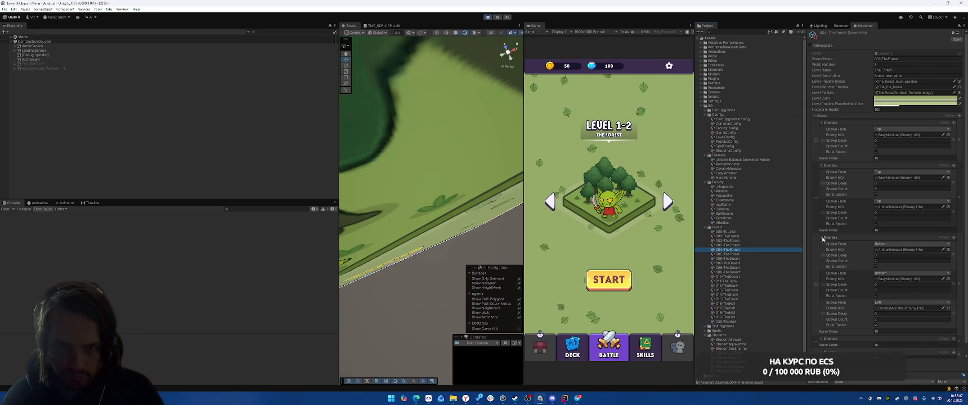
{"action": "key", "text": "super+r"}
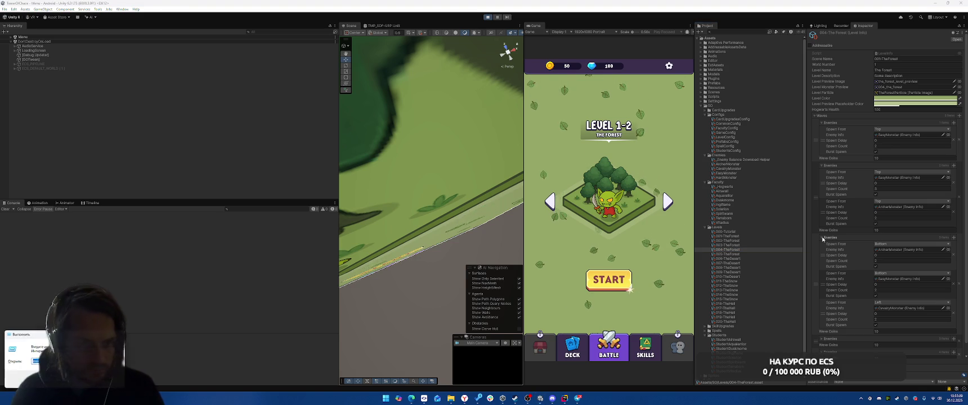
{"action": "type", "text": "al"}
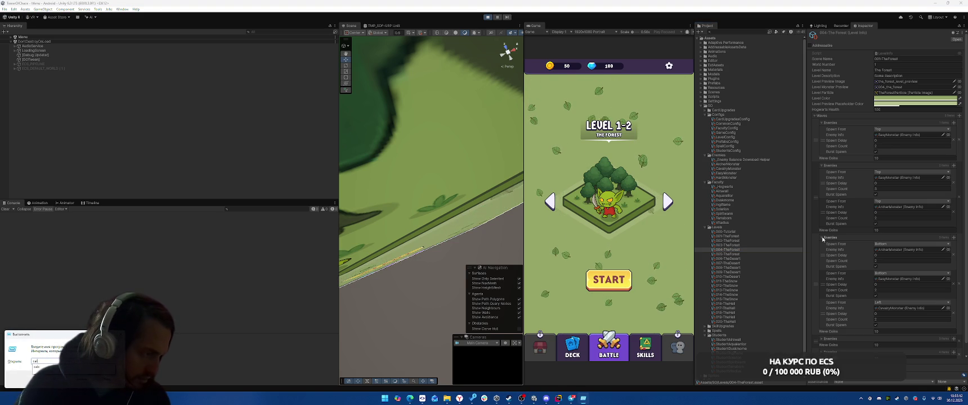
{"action": "key", "text": "Return"}
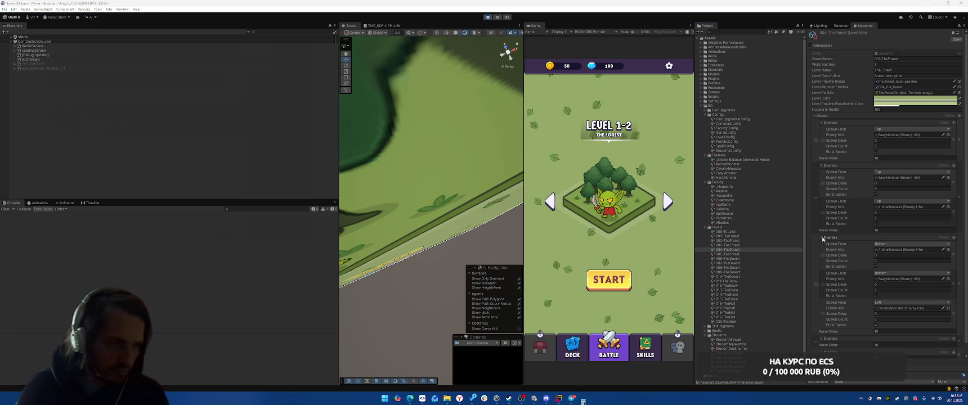
Sum the forest waves' spawn counts (23+44+6+2+3+6+3) in Calculator, expanding each wave's enemy foldouts.
{"action": "type", "text": "2"}
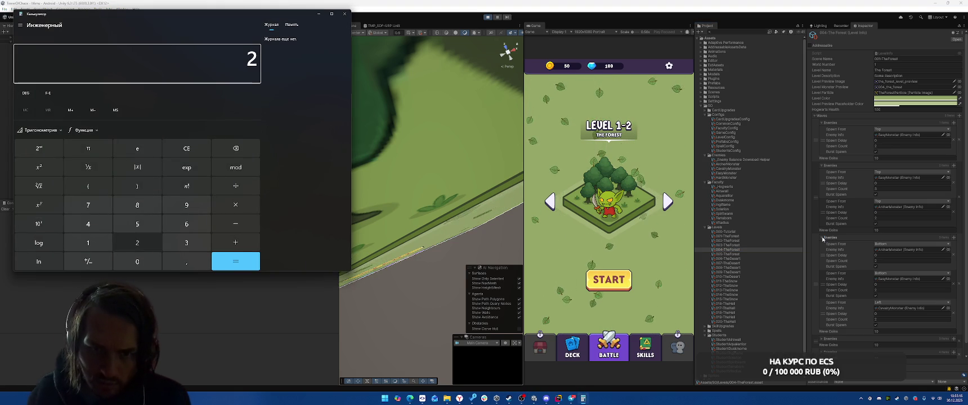
{"action": "type", "text": "3"}
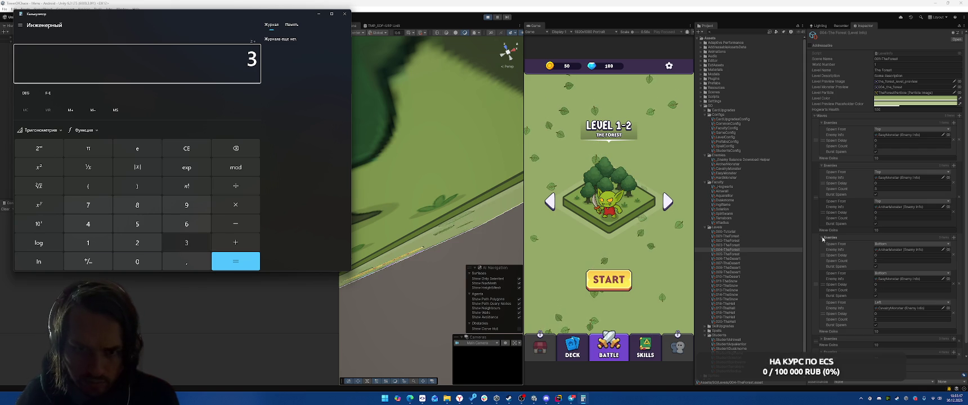
{"action": "type", "text": "+44+"}
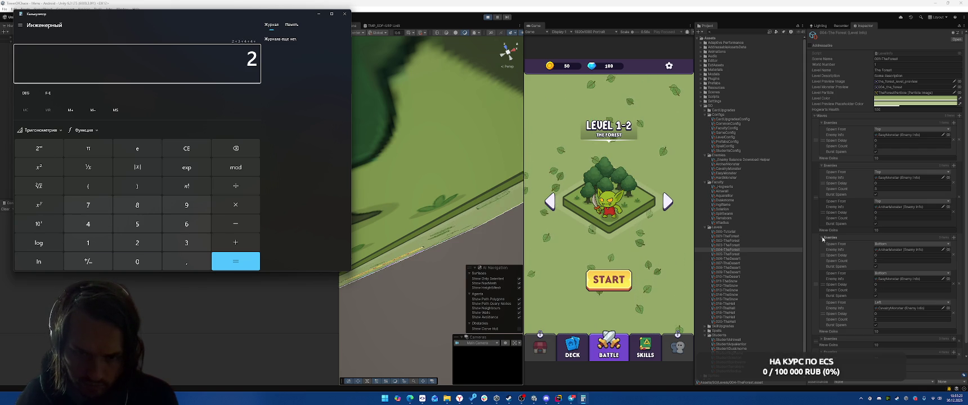
{"action": "scroll", "coordinate": [922, 279], "scroll_direction": "down", "scroll_amount": 1}
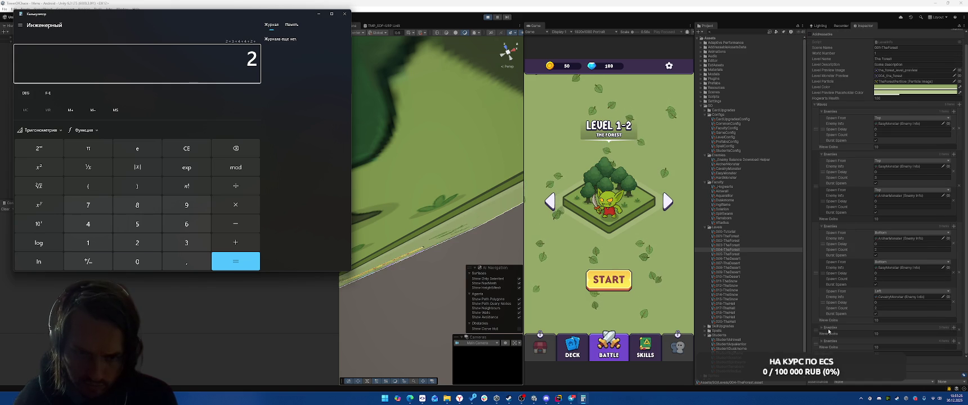
{"action": "left_click", "coordinate": [841, 329]}
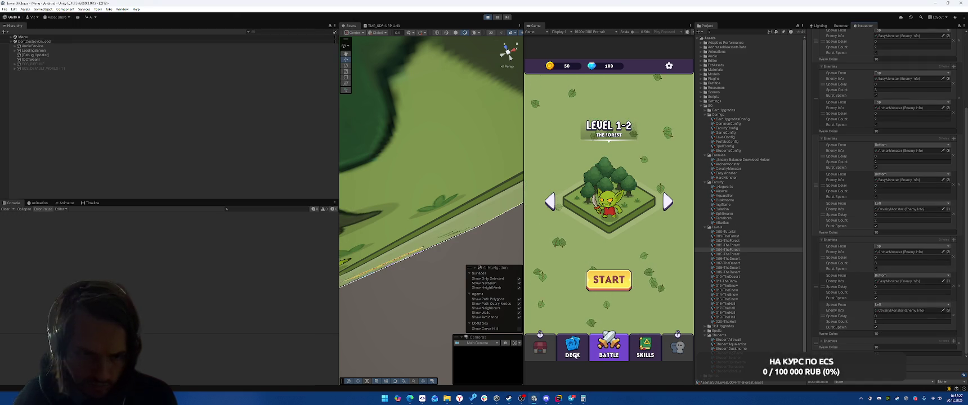
{"action": "left_click", "coordinate": [583, 399]}
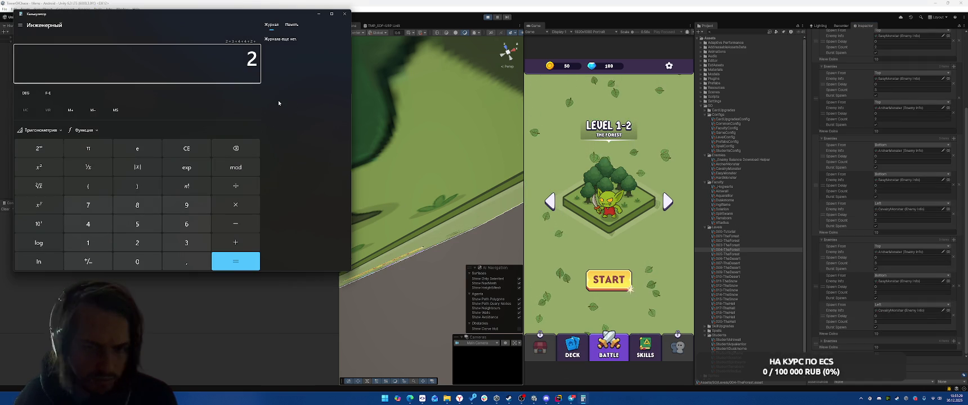
{"action": "type", "text": "+6+2+"}
{"action": "type", "text": "3"}
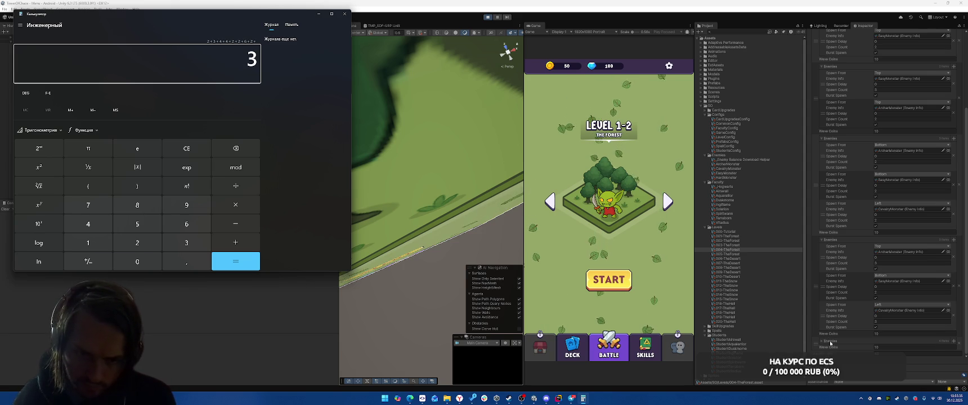
{"action": "left_click", "coordinate": [830, 342]}
{"action": "scroll", "coordinate": [874, 308], "scroll_direction": "down", "scroll_amount": 5}
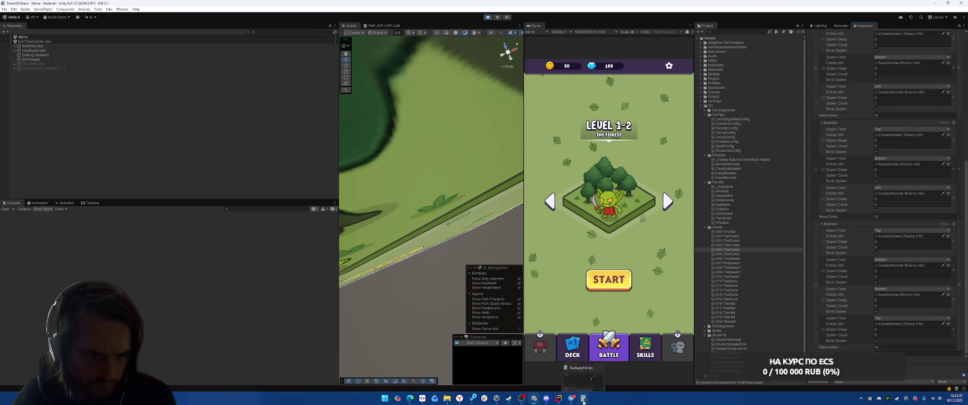
{"action": "left_click", "coordinate": [583, 398]}
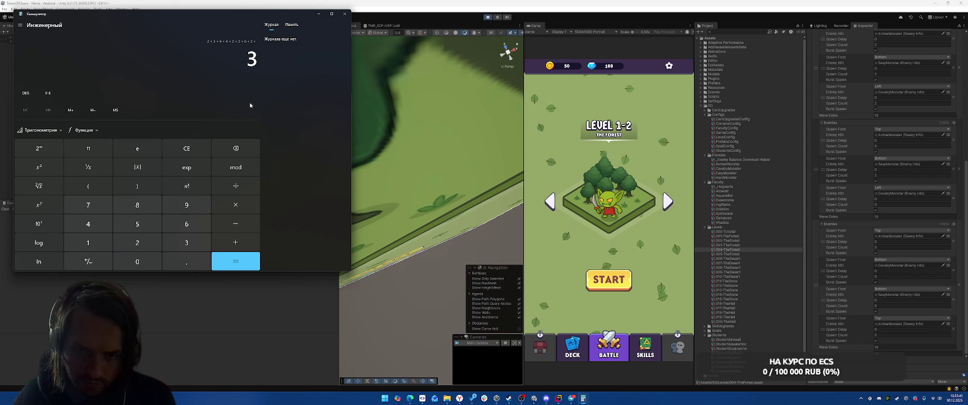
{"action": "type", "text": "+ 6 + 3 + 3 +"}
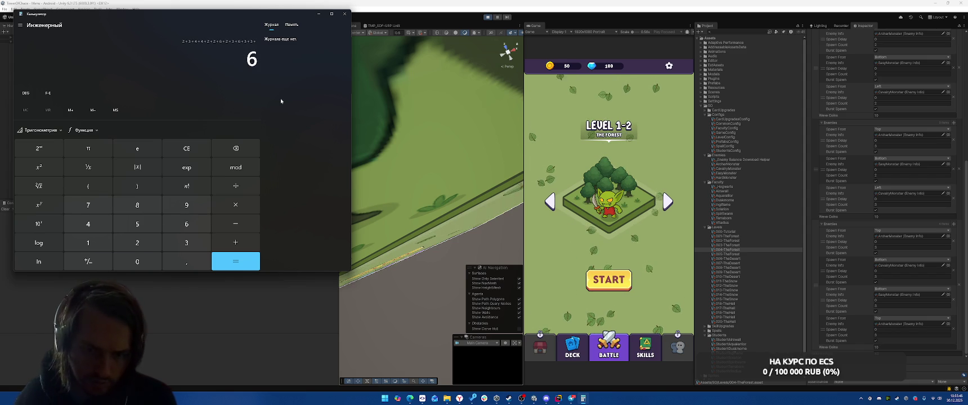
{"action": "key", "text": "Return"}
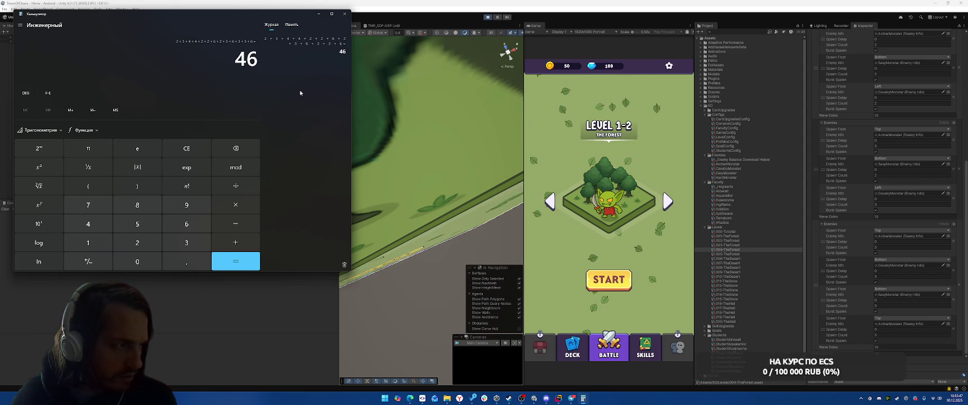
{"action": "left_click", "coordinate": [731, 138]}
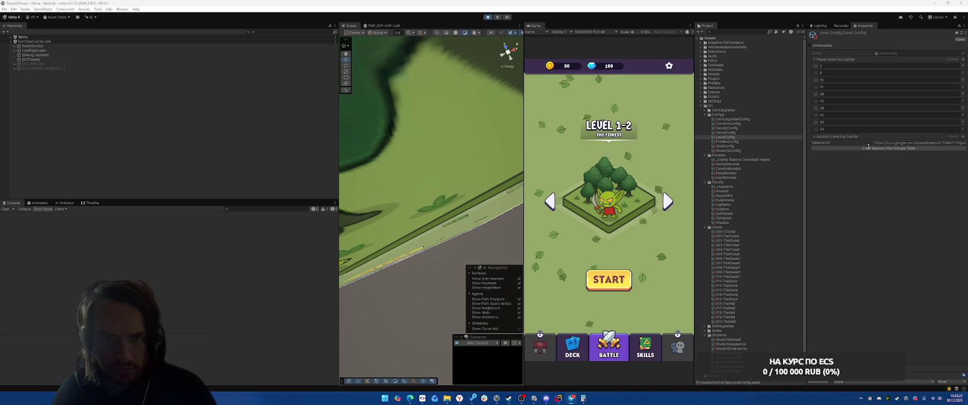
Enter 8 as the second Player Level Exp Ladder value, then switch to the Chrome window.
{"action": "type", "text": "8"}
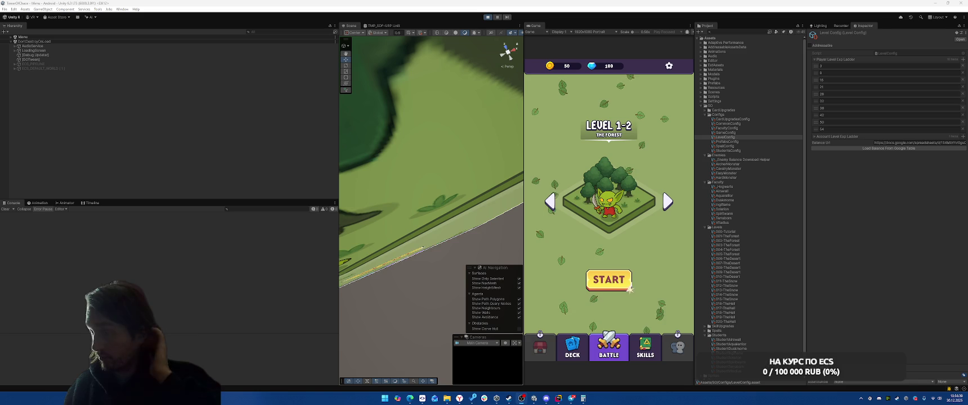
{"action": "key", "text": "alt+Tab"}
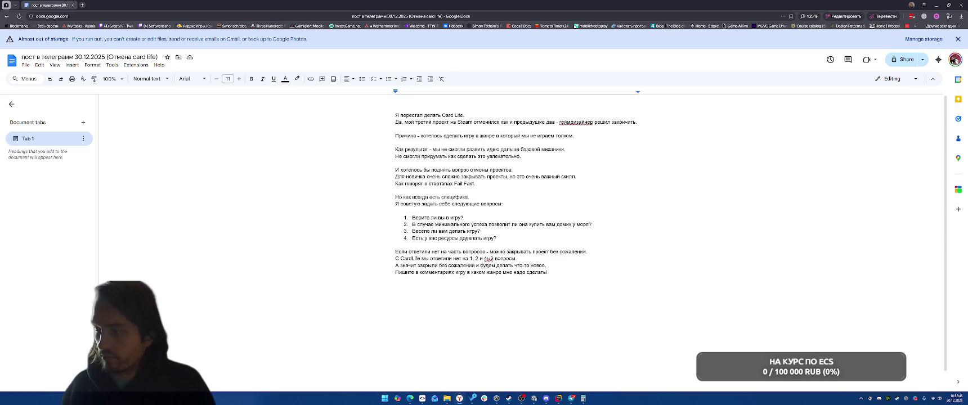
Minimize the Chrome window to bring Unity Editor back to the front.
{"action": "left_click", "coordinate": [937, 5]}
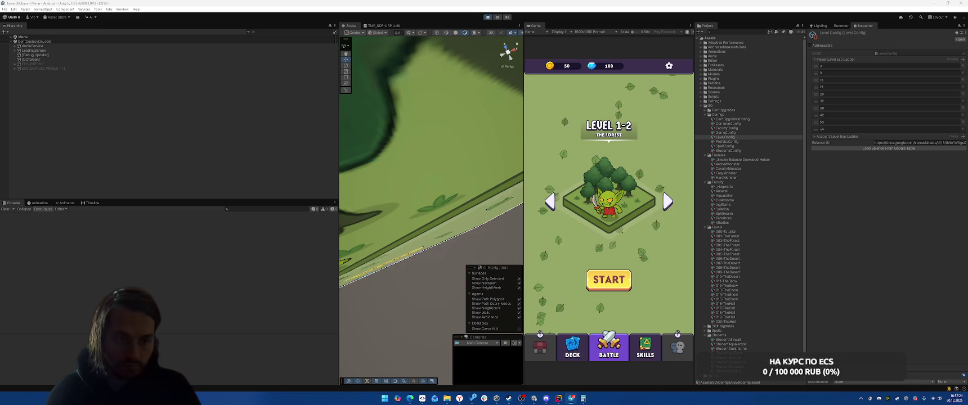
Restore the Google Docs window from Chrome's taskbar preview.
{"action": "mouse_move", "coordinate": [459, 399]}
{"action": "left_click", "coordinate": [496, 378]}
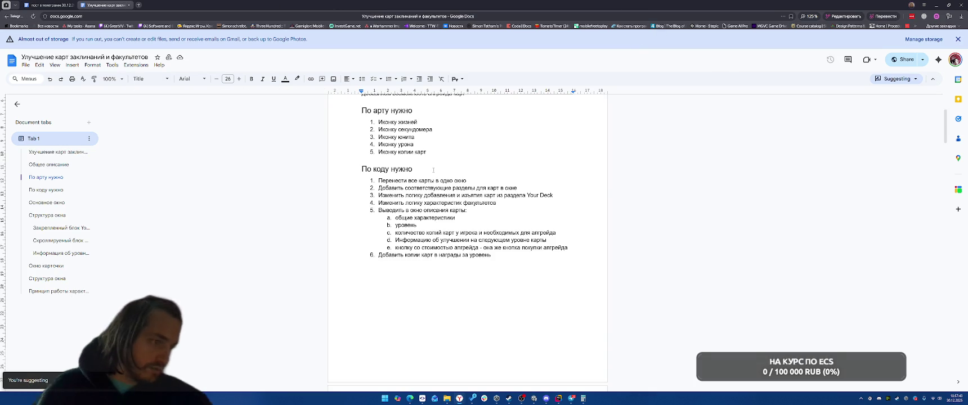
{"action": "scroll", "coordinate": [479, 195], "scroll_direction": "up", "scroll_amount": 2}
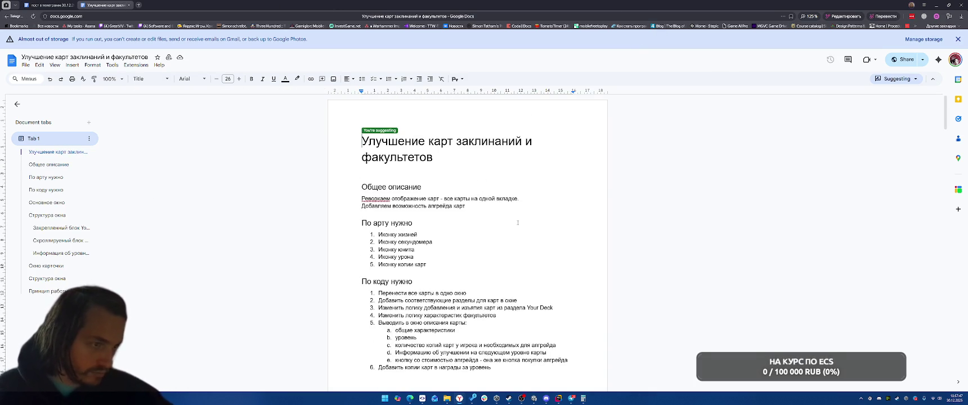
{"action": "scroll", "coordinate": [518, 223], "scroll_direction": "down", "scroll_amount": 3}
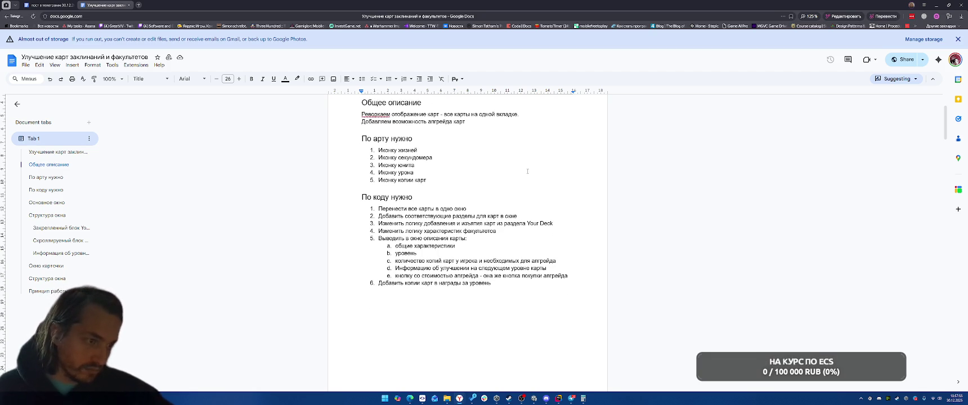
{"action": "scroll", "coordinate": [527, 171], "scroll_direction": "down", "scroll_amount": 3}
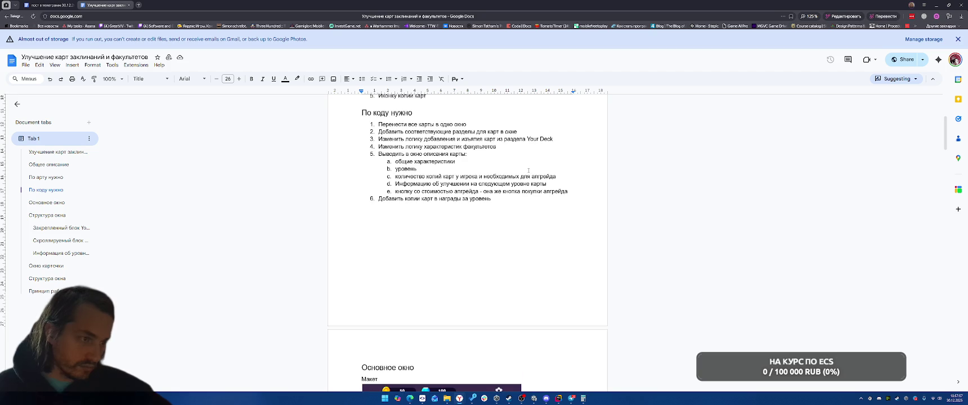
{"action": "scroll", "coordinate": [528, 170], "scroll_direction": "down", "scroll_amount": 8}
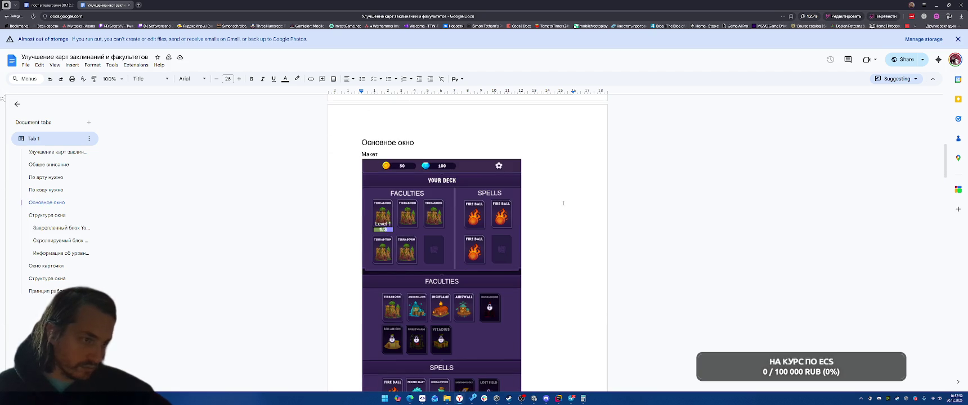
{"action": "scroll", "coordinate": [563, 203], "scroll_direction": "down", "scroll_amount": 2}
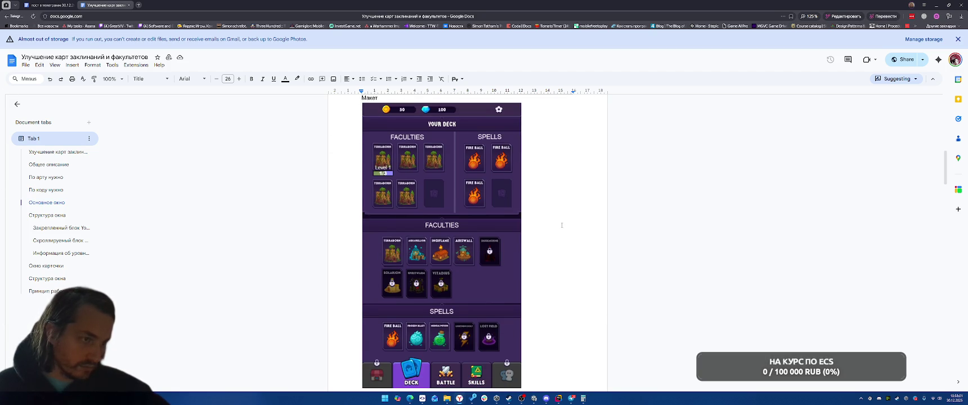
{"action": "scroll", "coordinate": [562, 226], "scroll_direction": "down", "scroll_amount": 2}
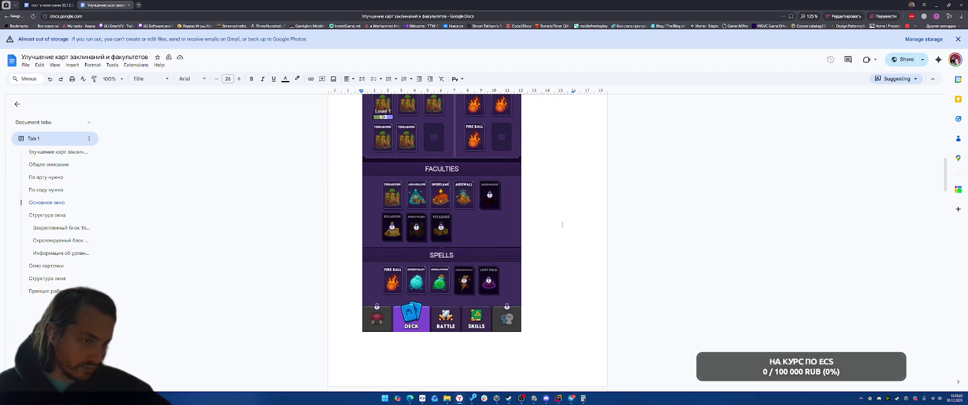
{"action": "scroll", "coordinate": [563, 224], "scroll_direction": "down", "scroll_amount": 1}
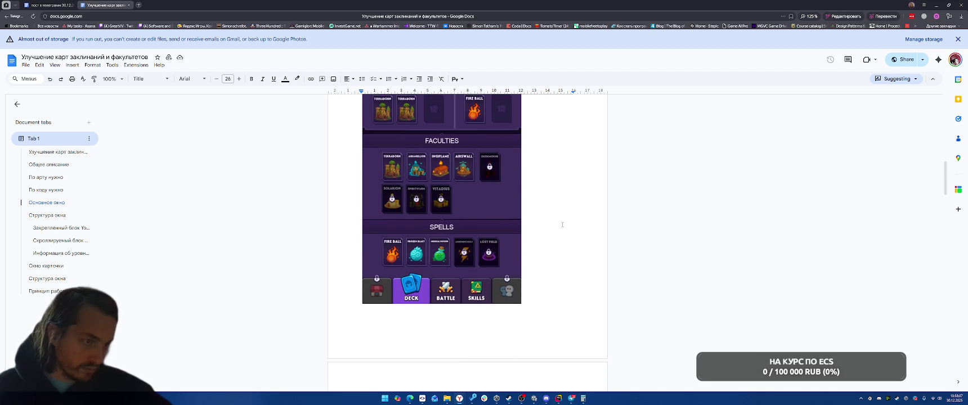
{"action": "scroll", "coordinate": [563, 225], "scroll_direction": "down", "scroll_amount": 4}
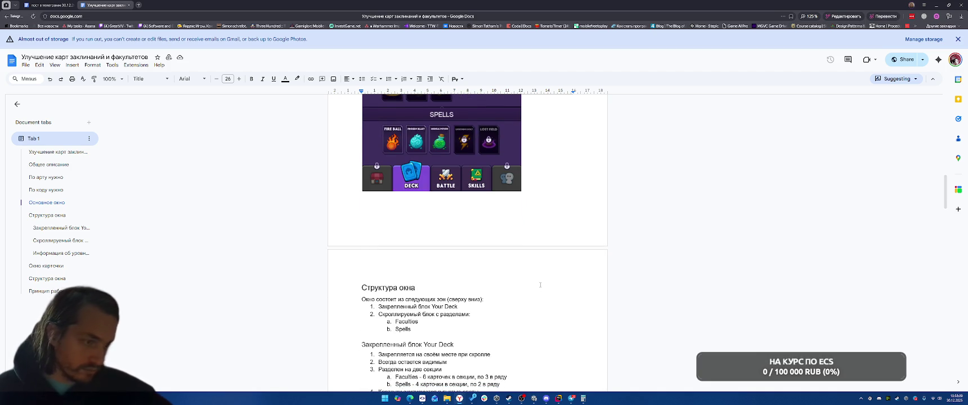
{"action": "scroll", "coordinate": [540, 286], "scroll_direction": "up", "scroll_amount": 5}
{"action": "scroll", "coordinate": [539, 285], "scroll_direction": "down", "scroll_amount": 6}
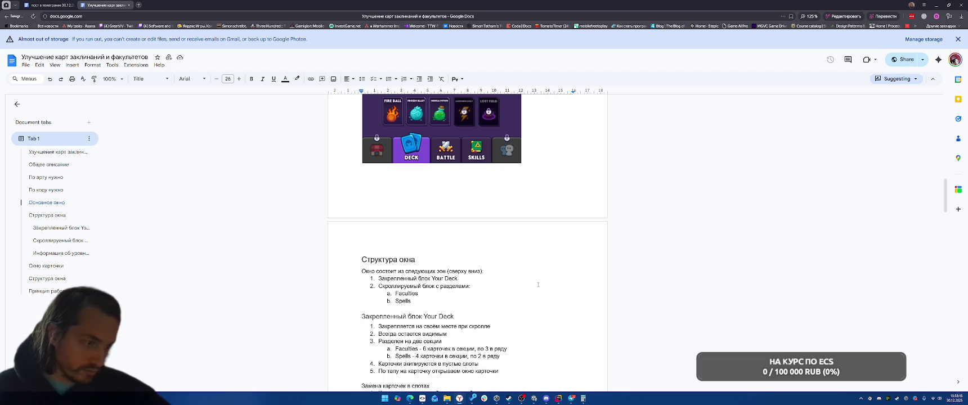
{"action": "scroll", "coordinate": [539, 285], "scroll_direction": "down", "scroll_amount": 2}
{"action": "scroll", "coordinate": [551, 237], "scroll_direction": "down", "scroll_amount": 4}
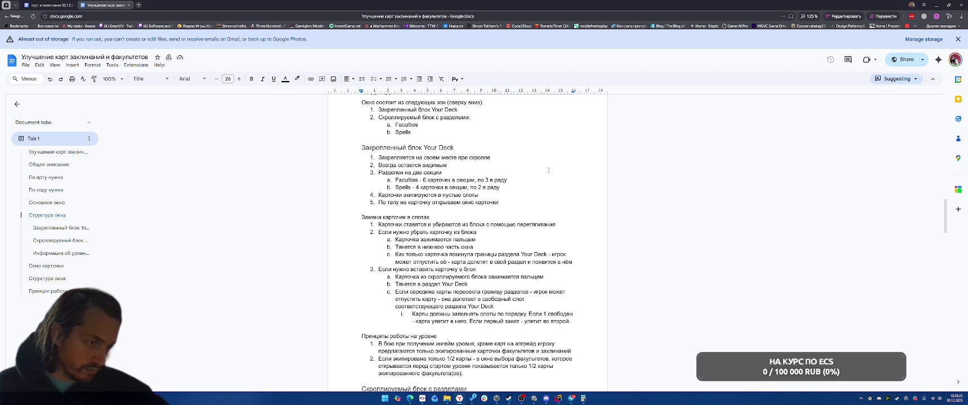
{"action": "scroll", "coordinate": [549, 170], "scroll_direction": "down", "scroll_amount": 2}
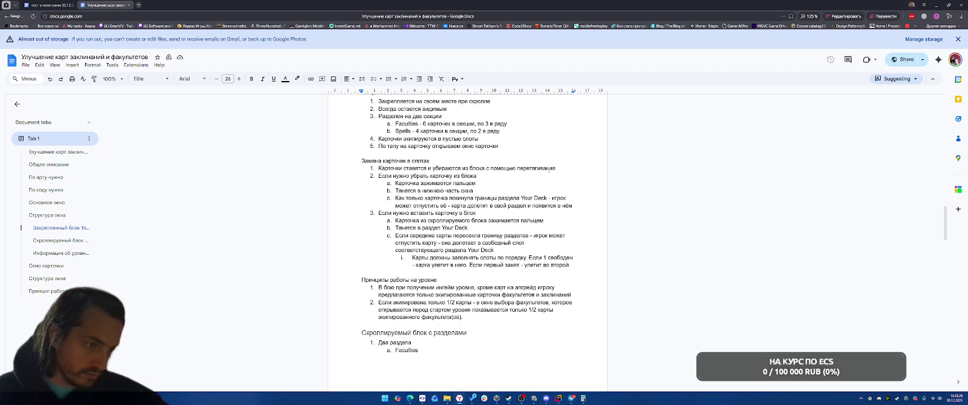
{"action": "scroll", "coordinate": [549, 170], "scroll_direction": "down", "scroll_amount": 2}
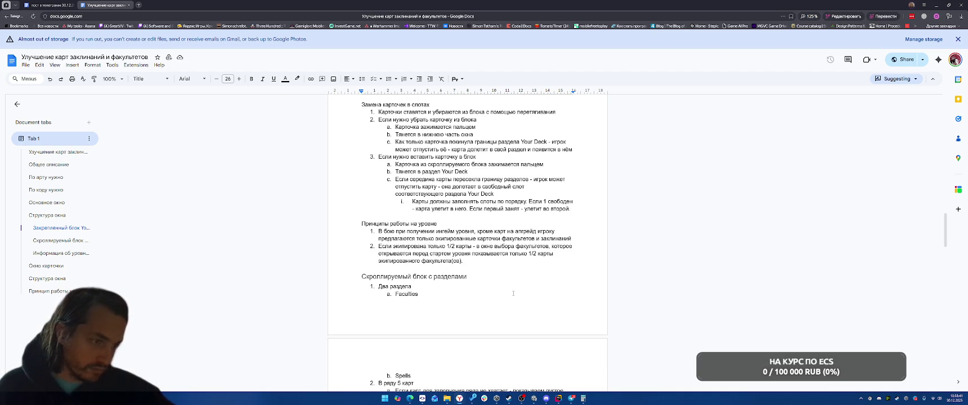
{"action": "scroll", "coordinate": [514, 293], "scroll_direction": "up", "scroll_amount": 10}
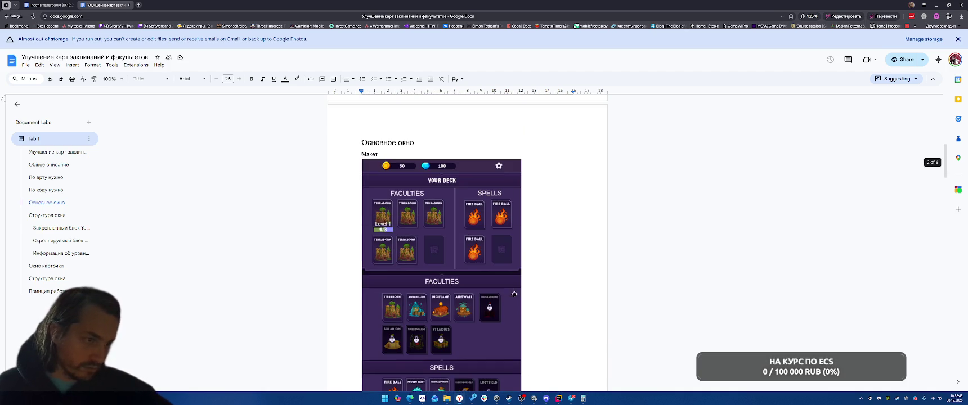
Scroll through the card-upgrade design doc's art and code task lists.
{"action": "scroll", "coordinate": [549, 286], "scroll_direction": "down", "scroll_amount": 10}
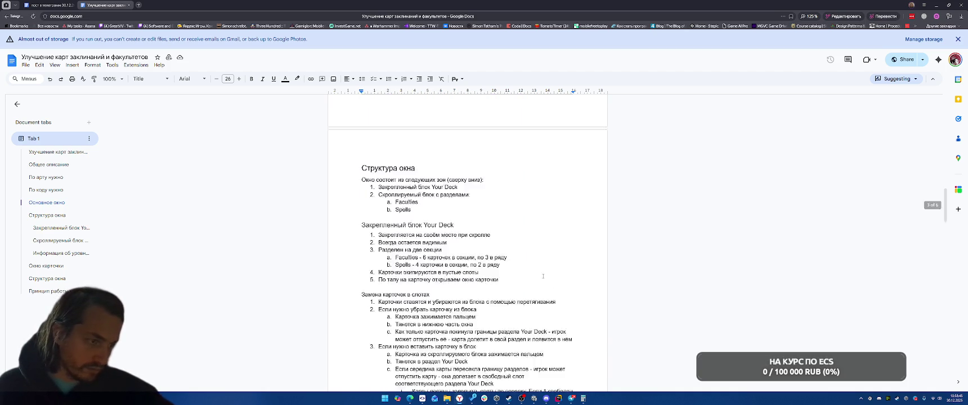
{"action": "scroll", "coordinate": [557, 240], "scroll_direction": "down", "scroll_amount": 1}
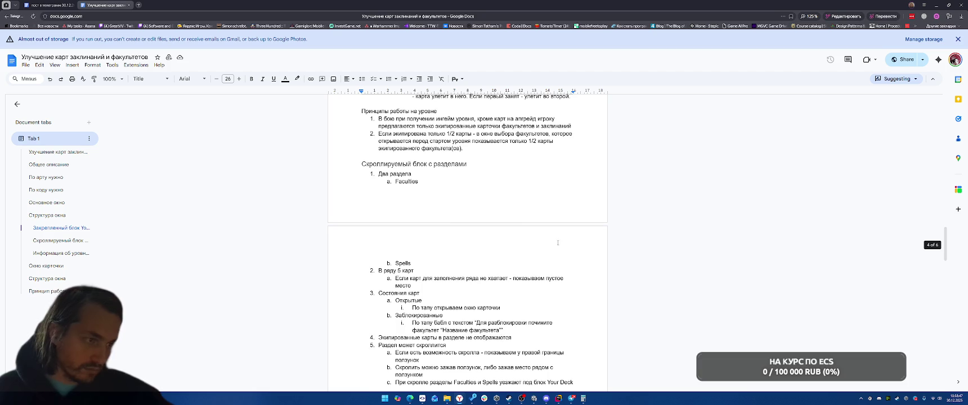
{"action": "scroll", "coordinate": [541, 277], "scroll_direction": "down", "scroll_amount": 3}
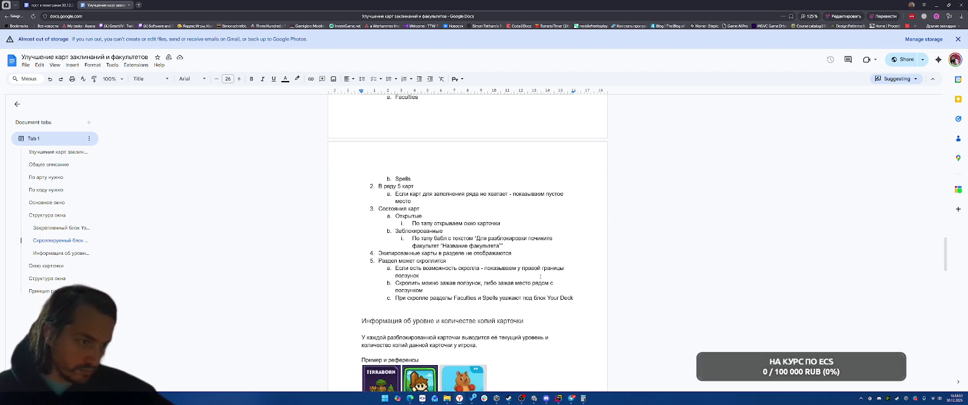
{"action": "scroll", "coordinate": [538, 182], "scroll_direction": "down", "scroll_amount": 2}
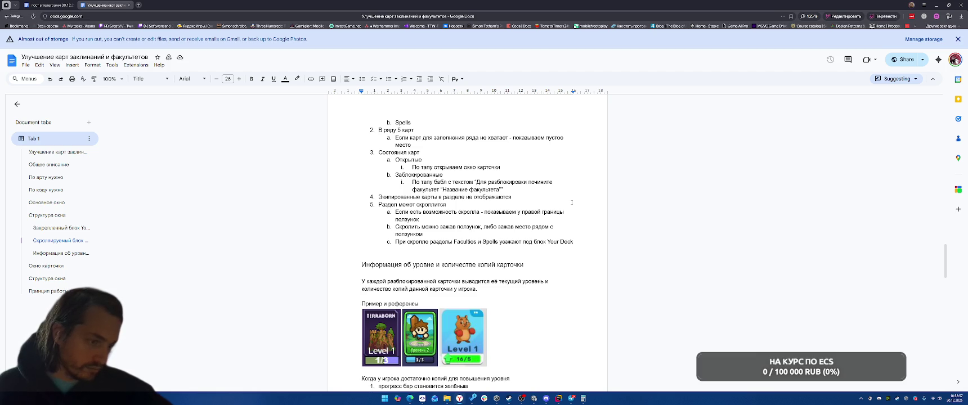
{"action": "scroll", "coordinate": [563, 174], "scroll_direction": "down", "scroll_amount": 4}
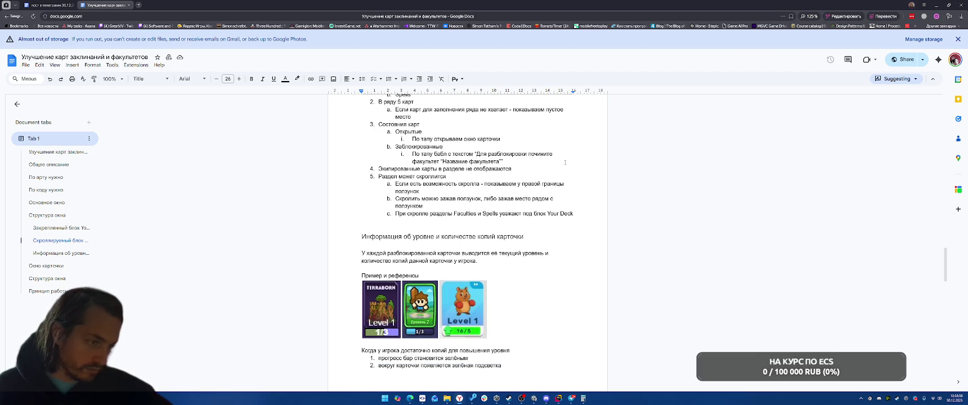
{"action": "scroll", "coordinate": [558, 218], "scroll_direction": "down", "scroll_amount": 2}
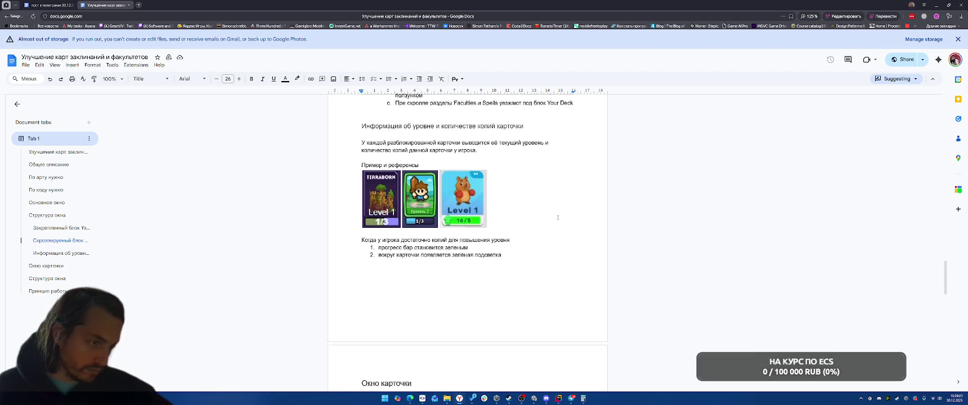
{"action": "scroll", "coordinate": [558, 218], "scroll_direction": "down", "scroll_amount": 6}
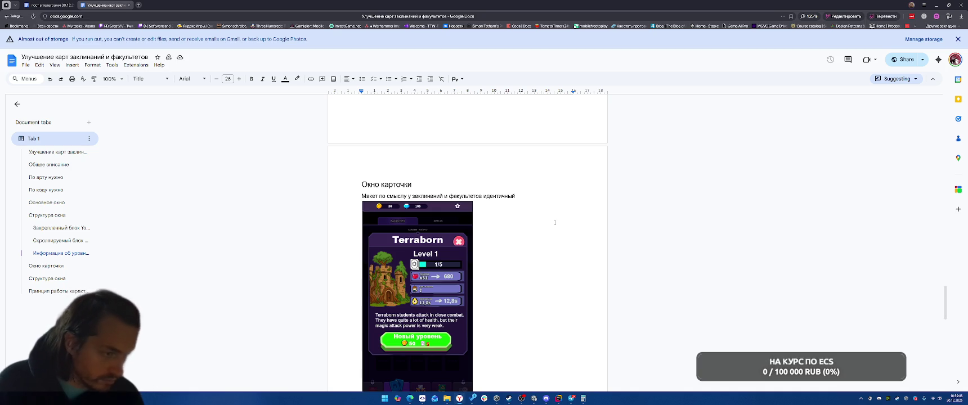
{"action": "scroll", "coordinate": [556, 225], "scroll_direction": "down", "scroll_amount": 8}
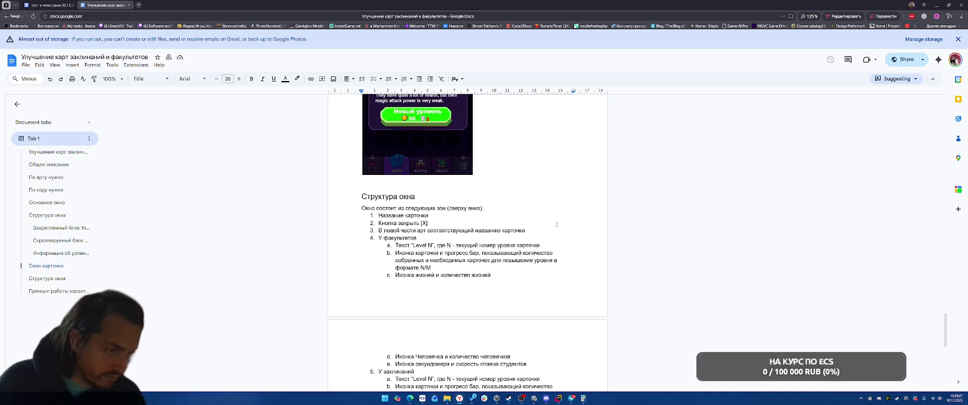
{"action": "scroll", "coordinate": [557, 224], "scroll_direction": "down", "scroll_amount": 3}
{"action": "scroll", "coordinate": [556, 224], "scroll_direction": "down", "scroll_amount": 10}
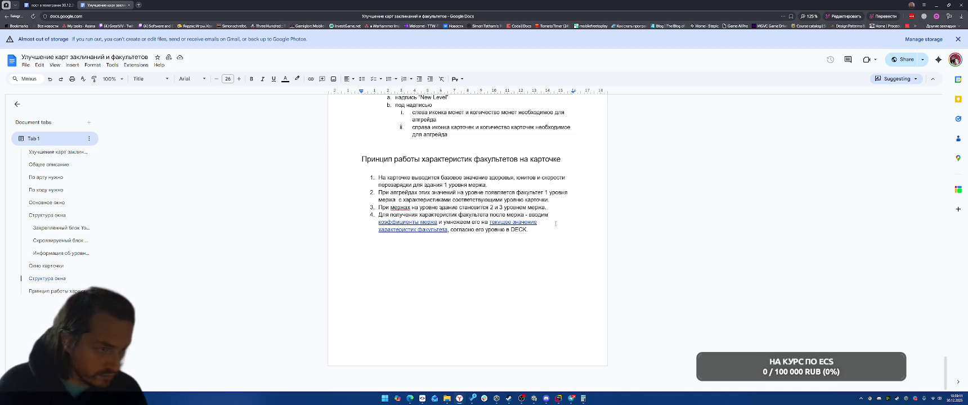
{"action": "scroll", "coordinate": [556, 224], "scroll_direction": "up", "scroll_amount": 20}
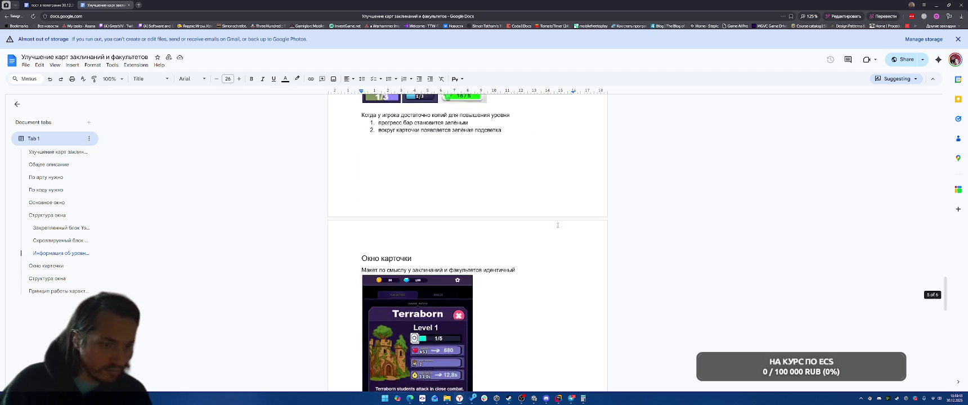
{"action": "scroll", "coordinate": [563, 227], "scroll_direction": "up", "scroll_amount": 12}
{"action": "scroll", "coordinate": [563, 227], "scroll_direction": "down", "scroll_amount": 2}
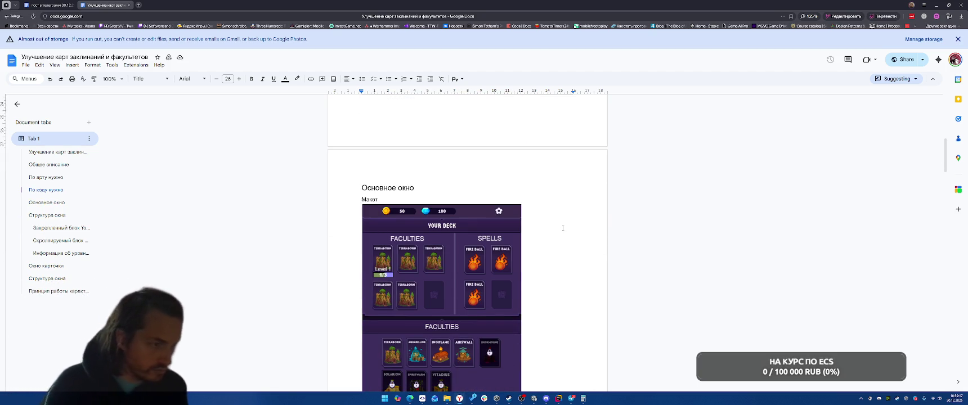
{"action": "scroll", "coordinate": [562, 227], "scroll_direction": "down", "scroll_amount": 3}
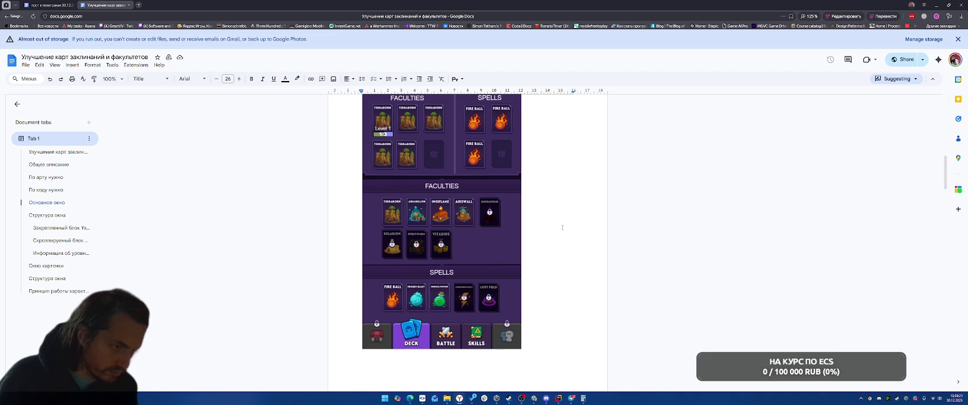
Finish reviewing the card-upgrade doc, close its tab with Ctrl+W, and minimize the browser.
{"action": "mouse_move", "coordinate": [581, 210]}
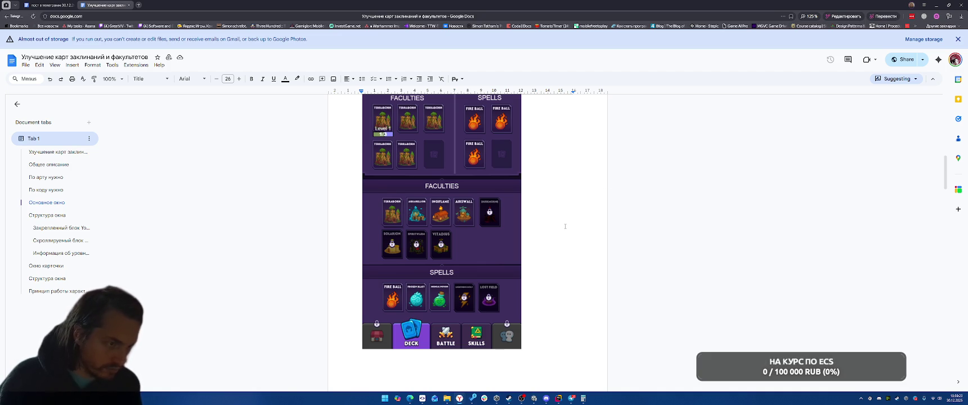
{"action": "scroll", "coordinate": [566, 224], "scroll_direction": "down", "scroll_amount": 1}
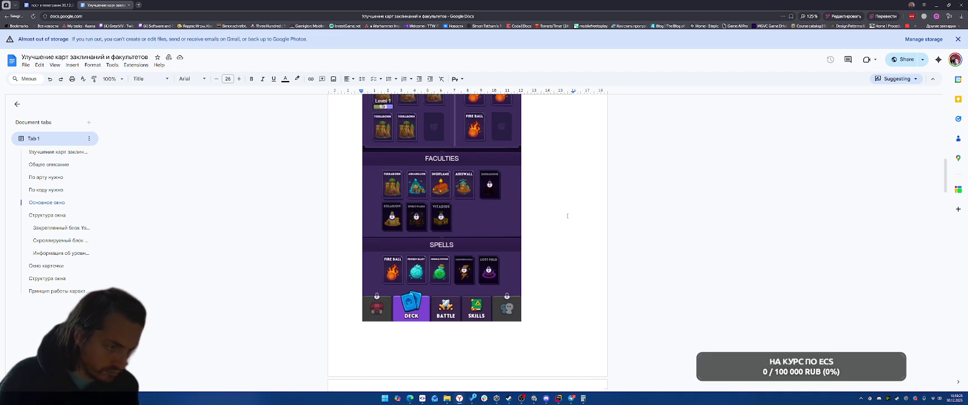
{"action": "scroll", "coordinate": [568, 213], "scroll_direction": "down", "scroll_amount": 1}
{"action": "scroll", "coordinate": [567, 215], "scroll_direction": "up", "scroll_amount": 2}
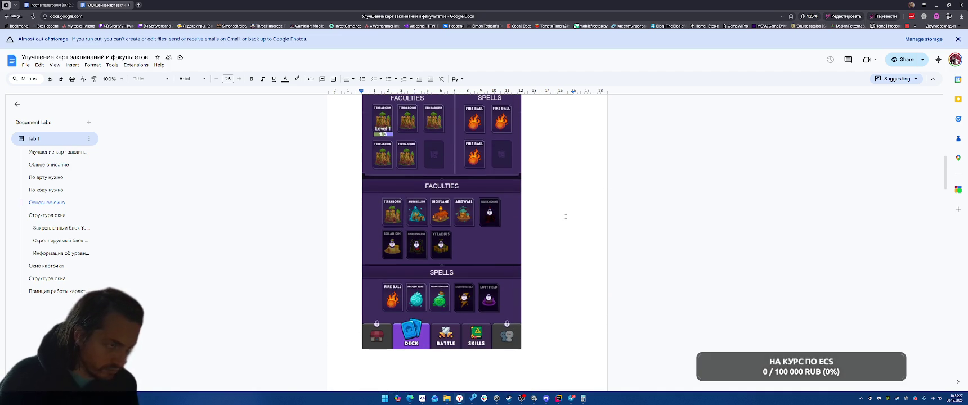
{"action": "scroll", "coordinate": [566, 216], "scroll_direction": "up", "scroll_amount": 2}
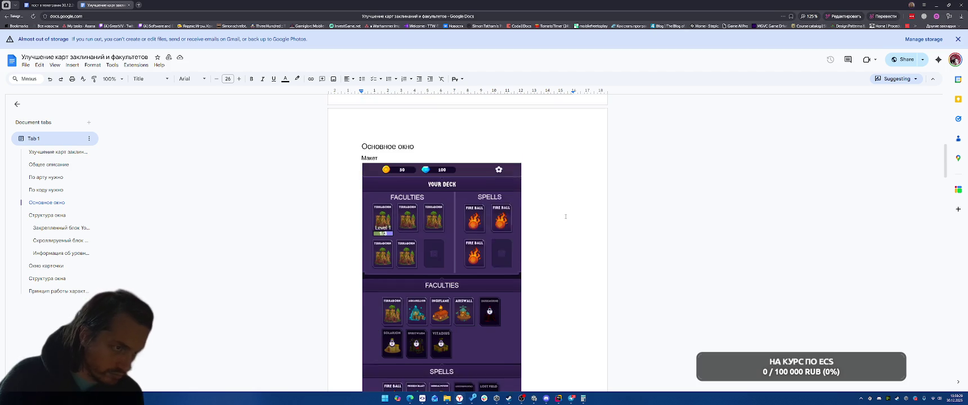
{"action": "scroll", "coordinate": [565, 216], "scroll_direction": "down", "scroll_amount": 2}
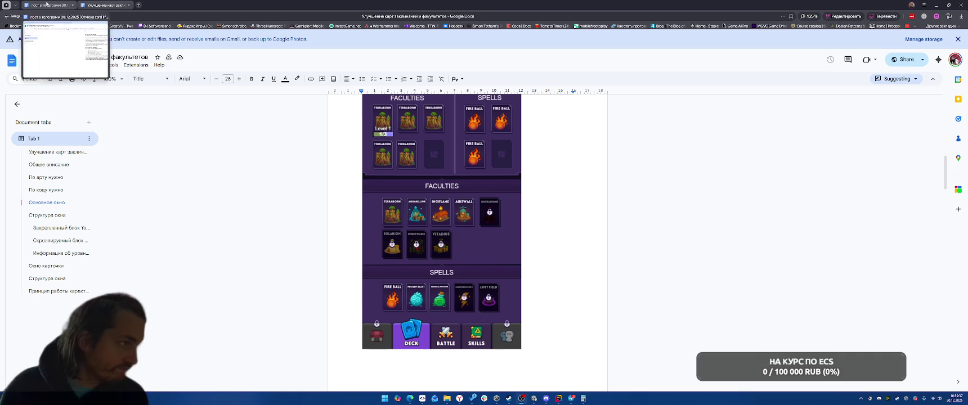
{"action": "key", "text": "ctrl+w"}
{"action": "left_click", "coordinate": [937, 4]}
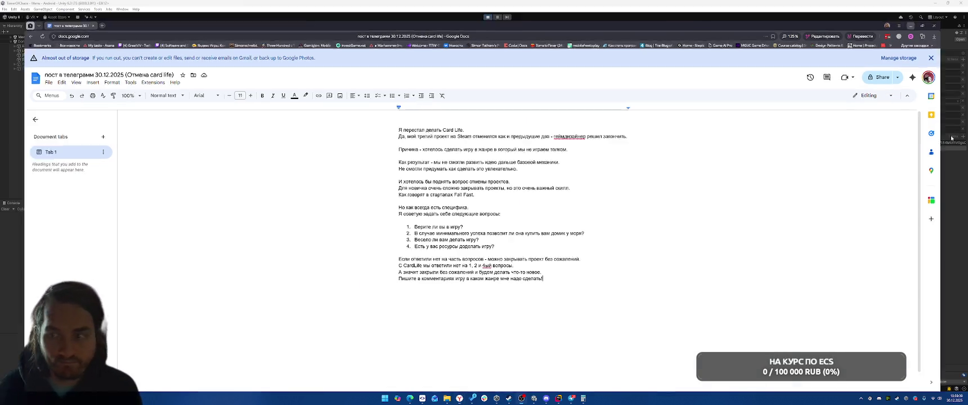
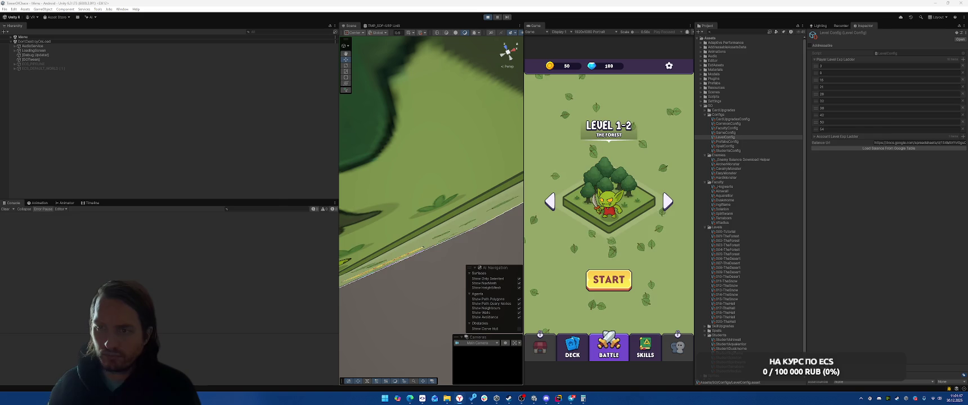
Playtest Level 1-2 with the Terraborn faculty card, then switch back to Rider.
{"action": "left_click", "coordinate": [610, 278]}
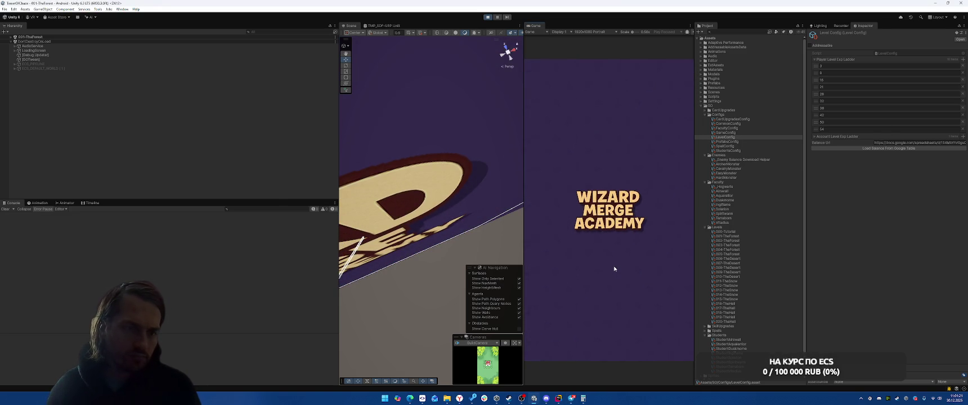
{"action": "left_click", "coordinate": [649, 215]}
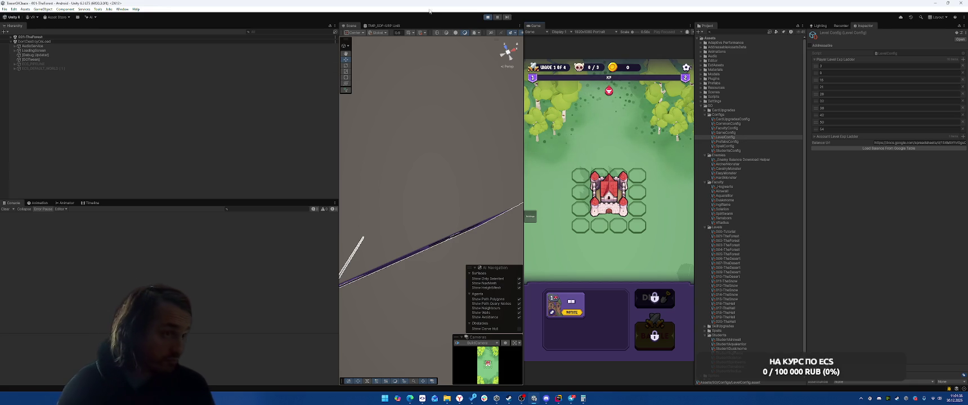
{"action": "key", "text": "alt+Tab"}
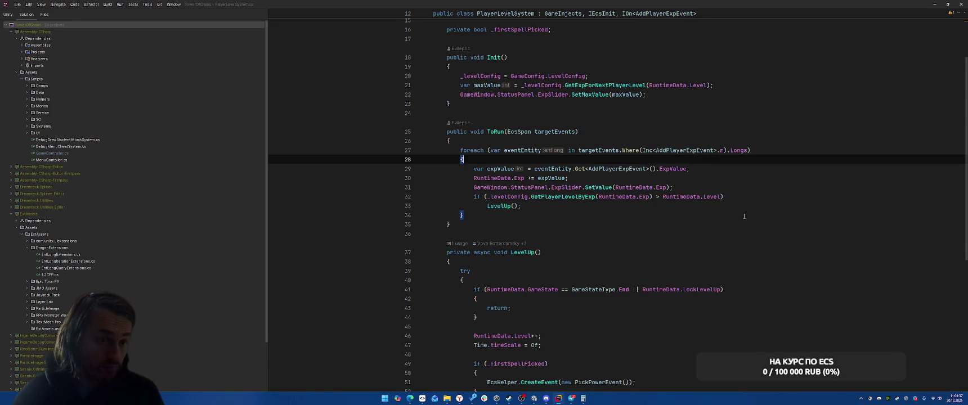
Open the BarsPanel script using Search Everywhere.
{"action": "scroll", "coordinate": [786, 124], "scroll_direction": "up", "scroll_amount": 3}
{"action": "left_click", "coordinate": [786, 124]}
{"action": "key", "text": "shift"}
{"action": "key", "text": "shift"}
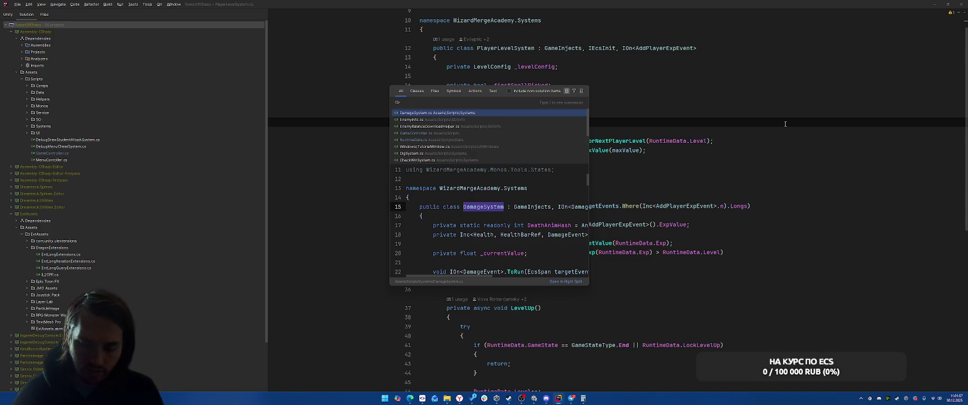
{"action": "type", "text": "bars"}
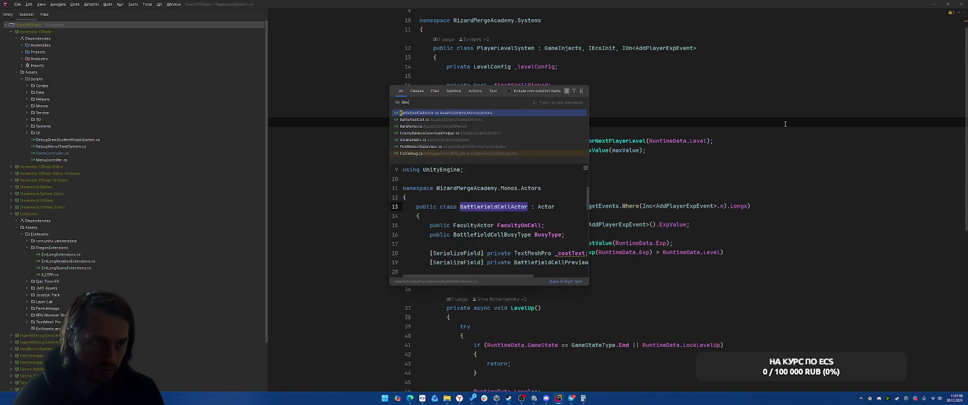
{"action": "key", "text": "Return"}
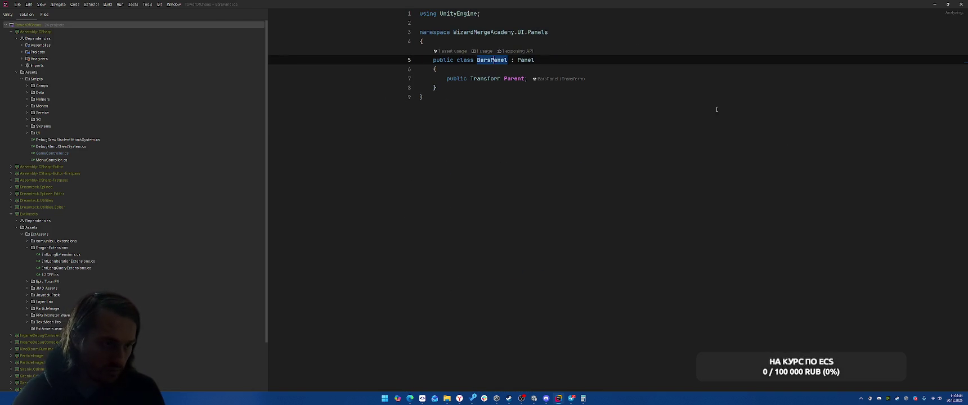
Find usages of BarsPanel's Parent field and follow them through DamageSystem and PrefabsConfig to the DamageView class.
{"action": "double_click", "coordinate": [526, 59]}
{"action": "right_click", "coordinate": [511, 77]}
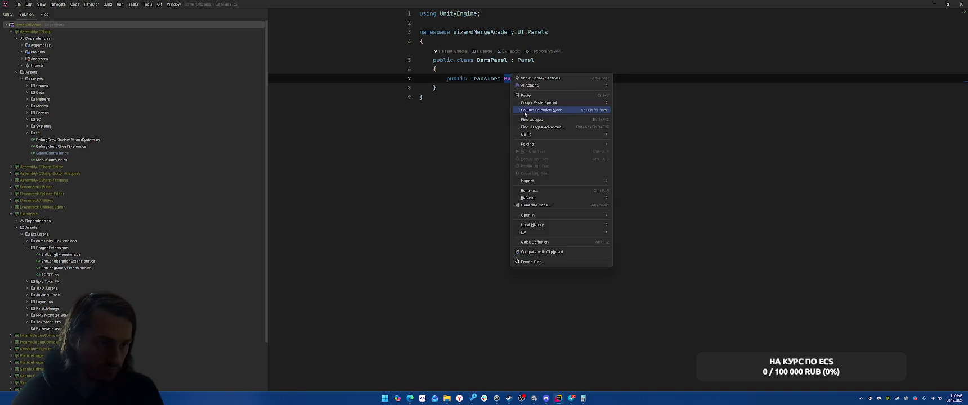
{"action": "left_click", "coordinate": [540, 119]}
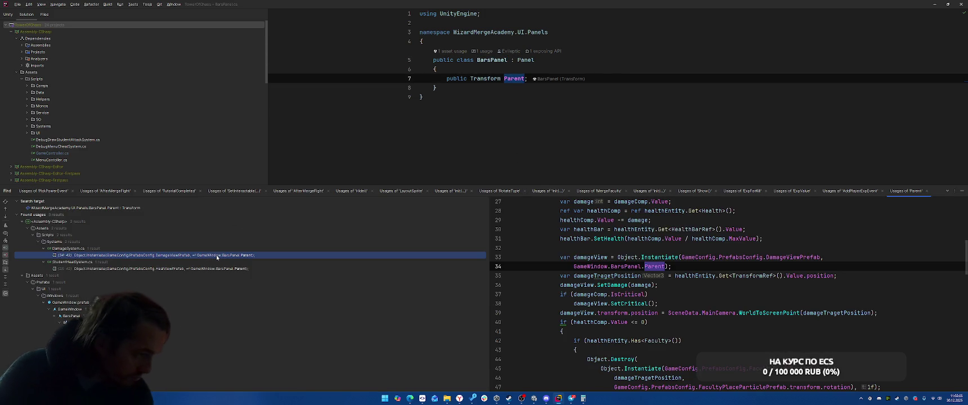
{"action": "double_click", "coordinate": [216, 255]}
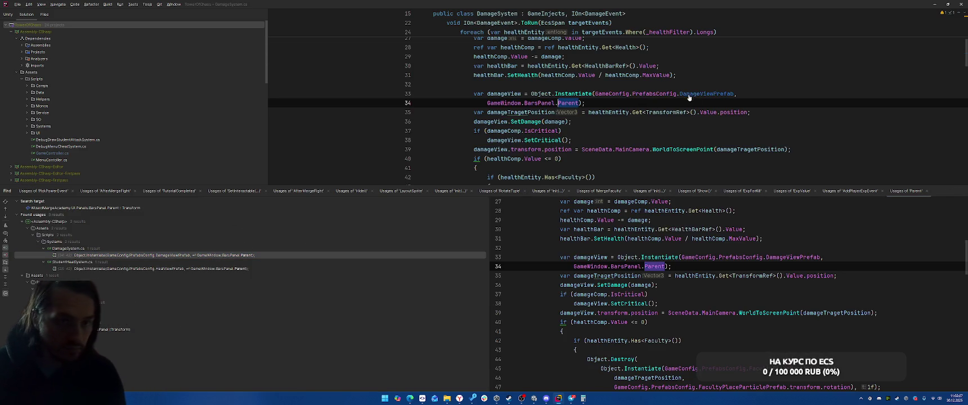
{"action": "left_click", "coordinate": [729, 92], "text": "ctrl"}
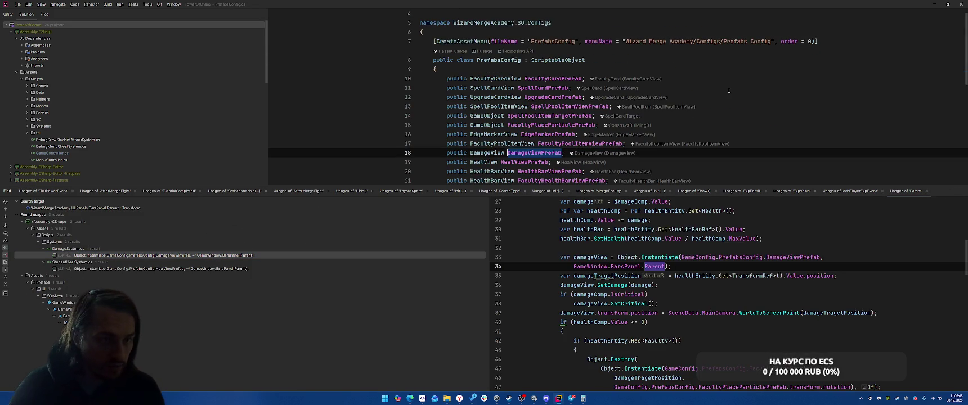
{"action": "left_click", "coordinate": [487, 153], "text": "ctrl"}
{"action": "scroll", "coordinate": [730, 104], "scroll_direction": "down", "scroll_amount": 3}
{"action": "scroll", "coordinate": [730, 103], "scroll_direction": "down", "scroll_amount": 5}
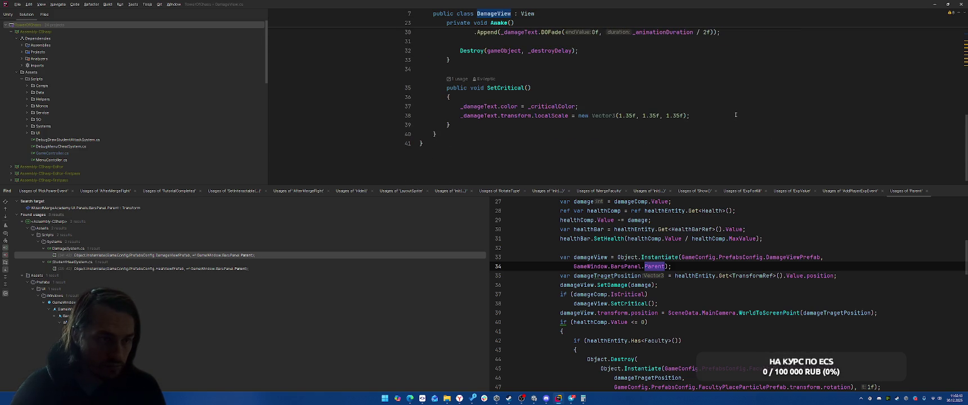
{"action": "scroll", "coordinate": [736, 115], "scroll_direction": "up", "scroll_amount": 5}
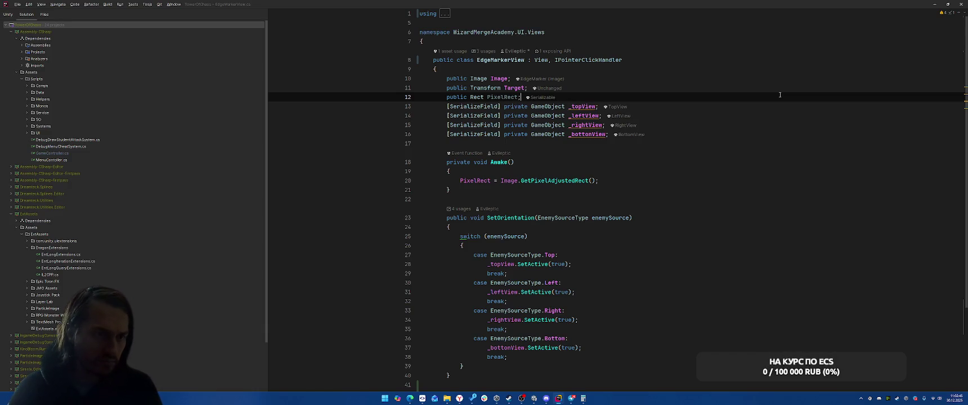
Add a [SerializeField] public GameObject _attackInfoPopup field to EdgeMarkerView.
{"action": "key", "text": "Return"}
{"action": "type", "text": "public Ga"}
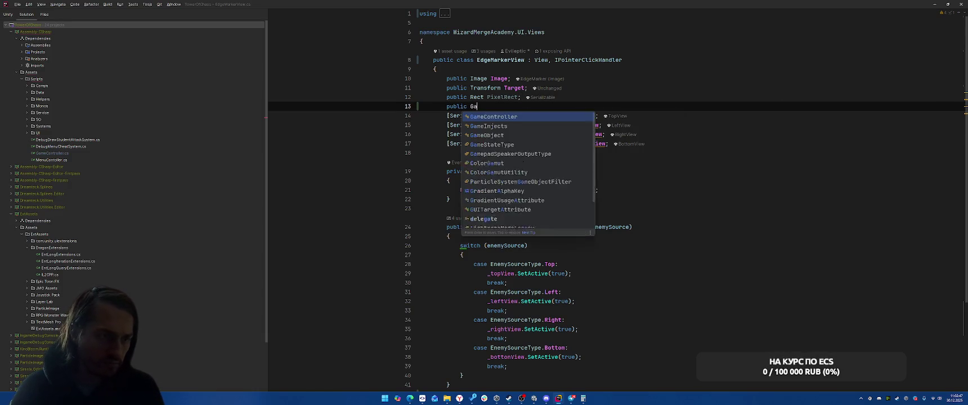
{"action": "type", "text": "meOb"}
{"action": "key", "text": "Return"}
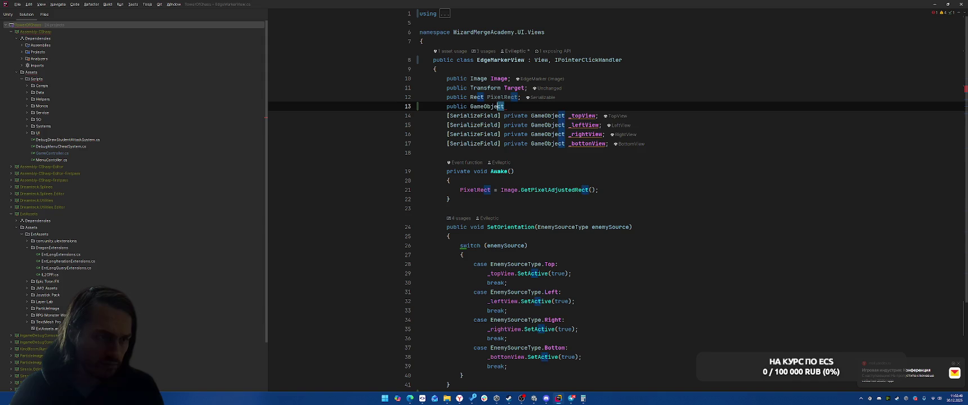
{"action": "key", "text": "Home"}
{"action": "type", "text": "[Ser"}
{"action": "key", "text": "Return"}
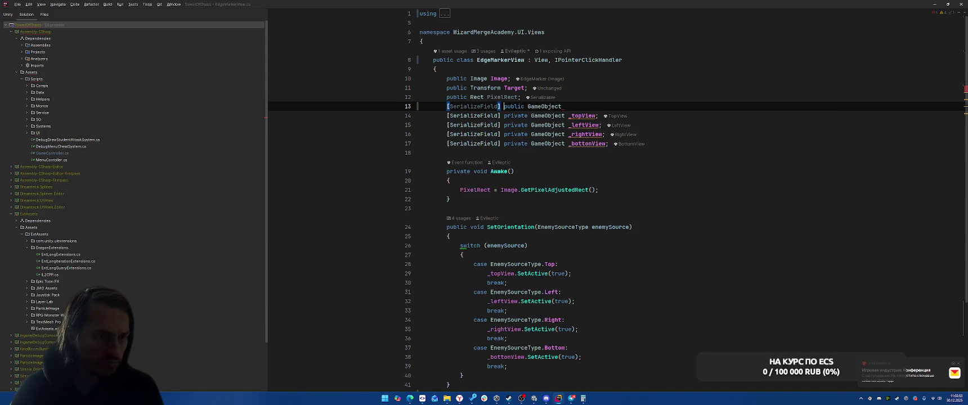
{"action": "type", "text": "_attac"}
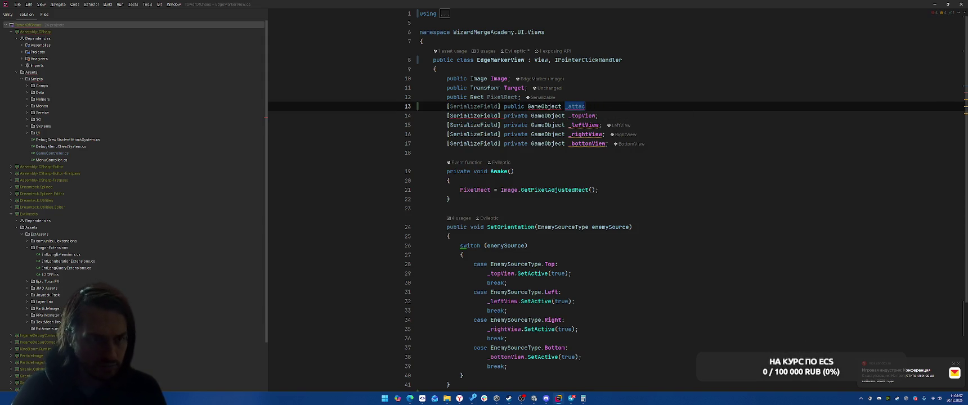
{"action": "type", "text": "kInfo"}
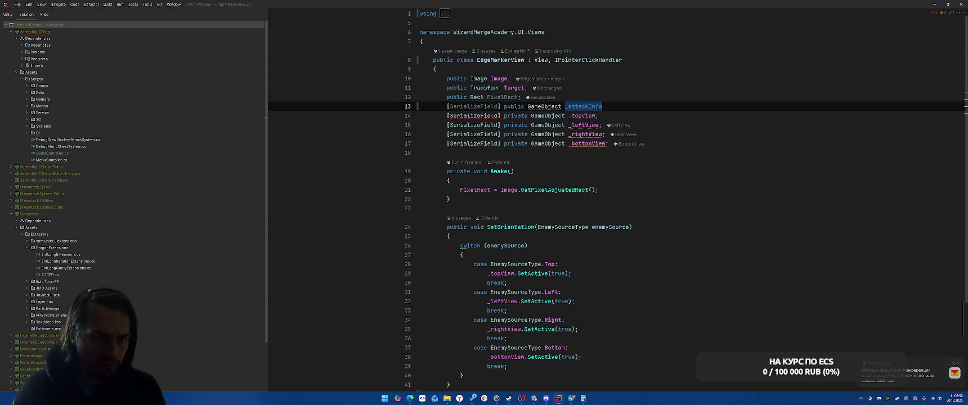
{"action": "type", "text": "Popup;"}
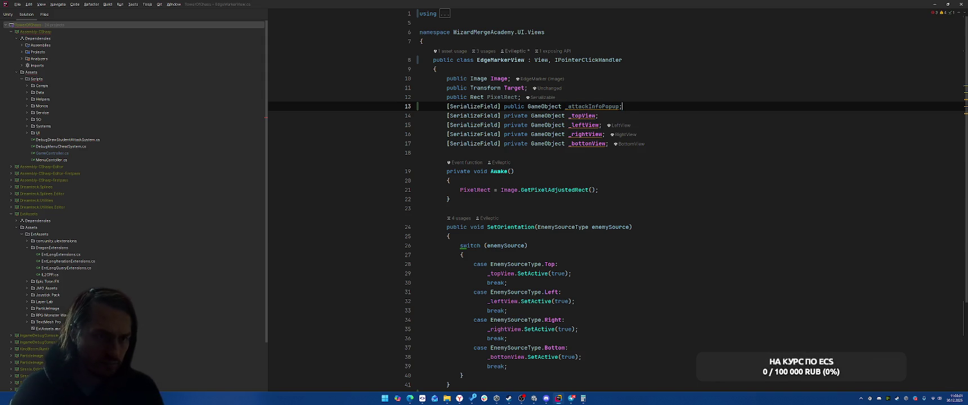
Generate OnPointerClick so it calls _attackInfoPopup.SetActive(!_attackInfoPopup.activeSelf).
{"action": "key", "text": "alt+Return"}
{"action": "key", "text": "Return"}
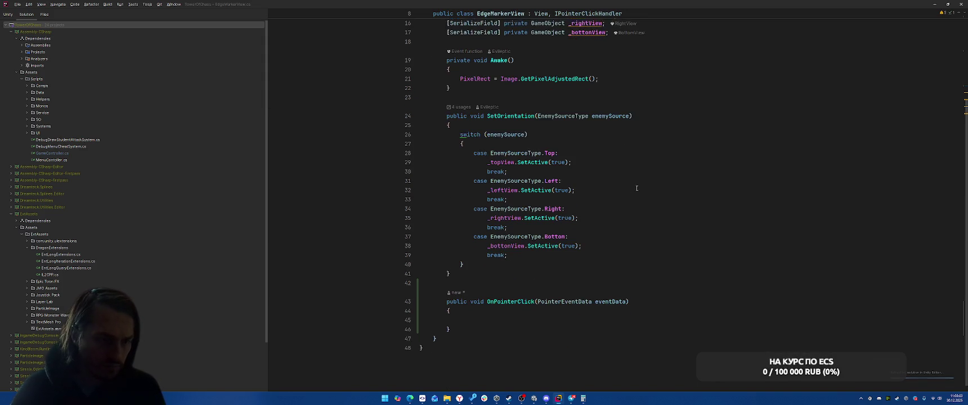
{"action": "type", "text": "_attackInfoPopup."}
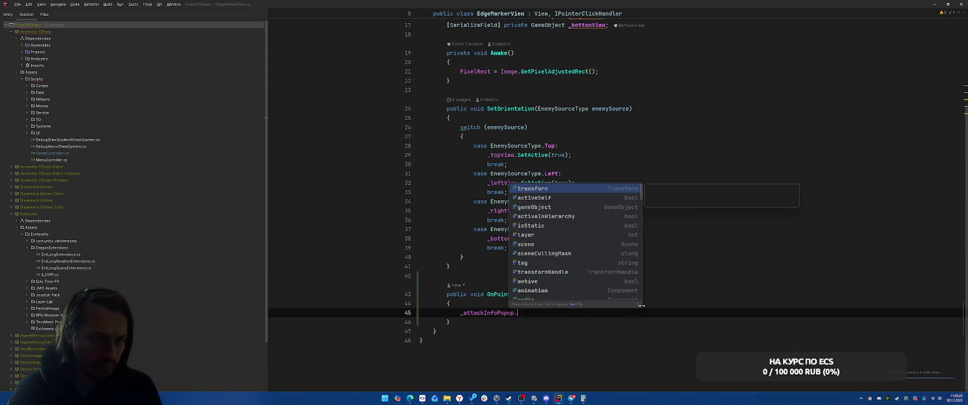
{"action": "type", "text": "SetActive();_attackInfoPopup.activeSelf"}
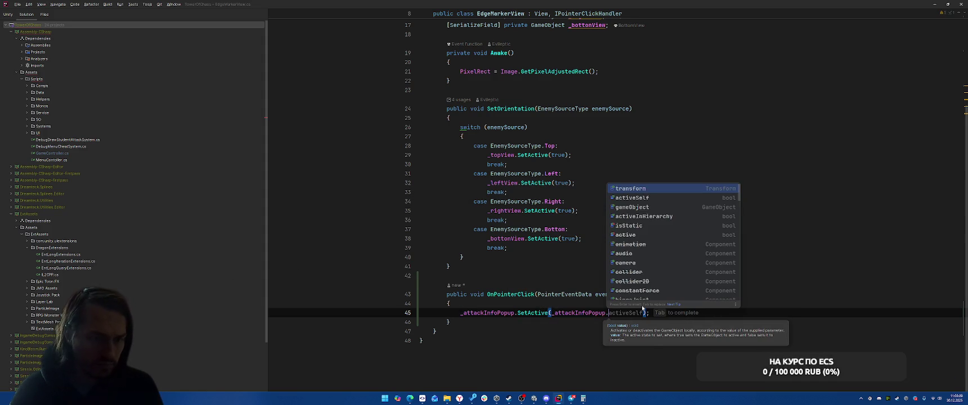
{"action": "type", "text": "!"}
{"action": "left_click", "coordinate": [703, 248]}
{"action": "left_click", "coordinate": [716, 220]}
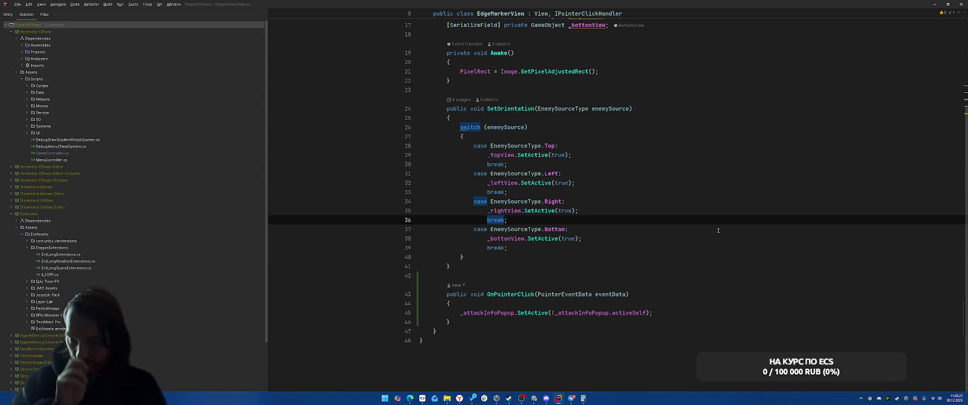
Review the EdgeMarkerView code and return to the OnPointerClick body.
{"action": "scroll", "coordinate": [718, 231], "scroll_direction": "up", "scroll_amount": 3}
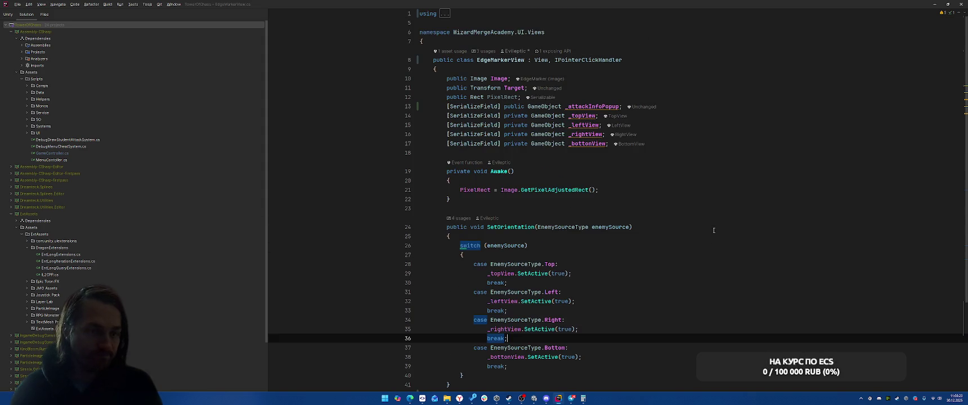
{"action": "scroll", "coordinate": [722, 224], "scroll_direction": "down", "scroll_amount": 3}
{"action": "left_click", "coordinate": [681, 315]}
{"action": "scroll", "coordinate": [686, 319], "scroll_direction": "up", "scroll_amount": 3}
{"action": "left_click", "coordinate": [755, 171]}
{"action": "left_click", "coordinate": [771, 145]}
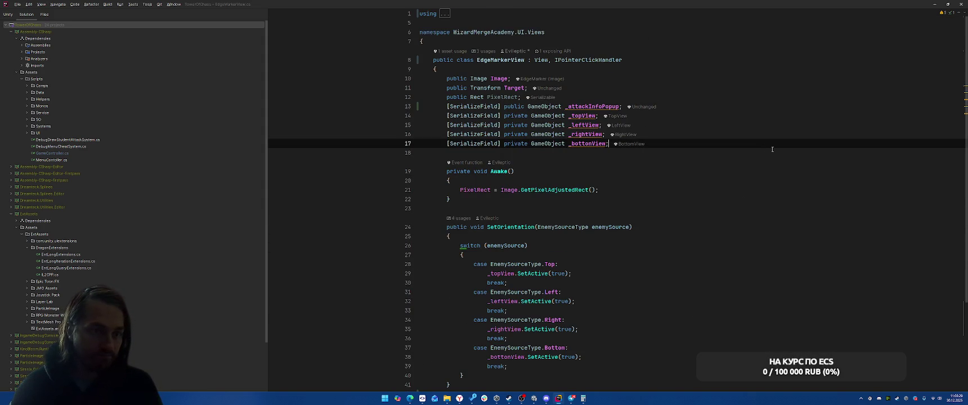
{"action": "scroll", "coordinate": [763, 214], "scroll_direction": "down", "scroll_amount": 4}
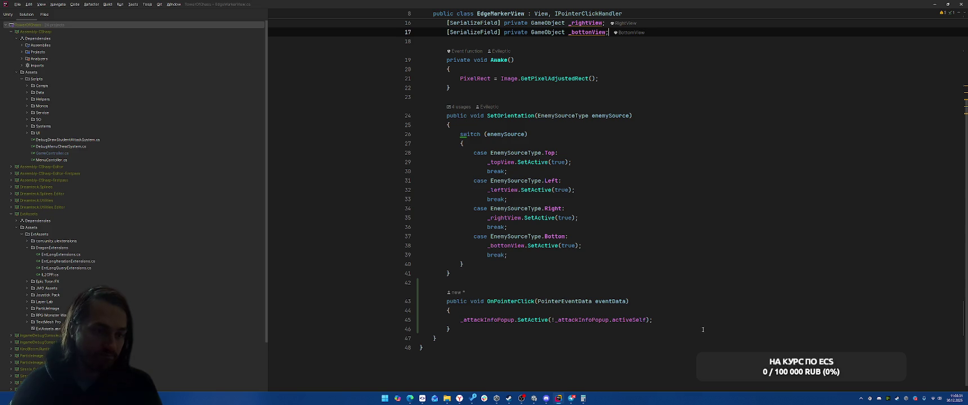
{"action": "scroll", "coordinate": [757, 213], "scroll_direction": "up", "scroll_amount": 3}
{"action": "scroll", "coordinate": [743, 209], "scroll_direction": "down", "scroll_amount": 3}
{"action": "left_click", "coordinate": [728, 205]}
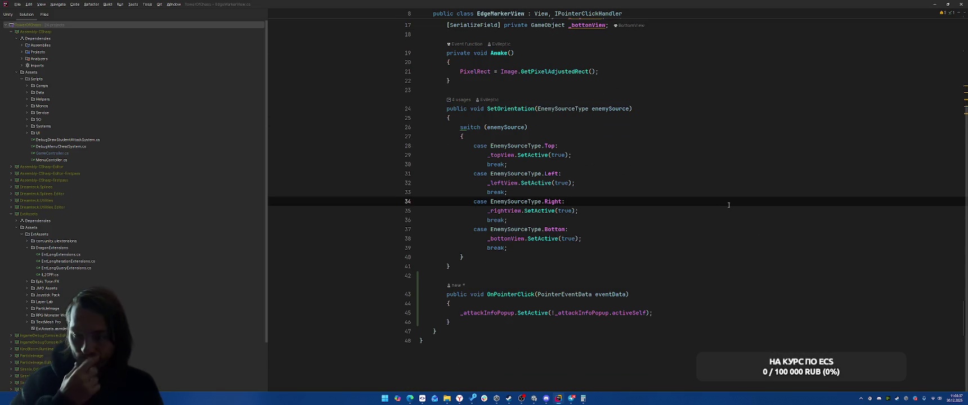
{"action": "left_click", "coordinate": [653, 305]}
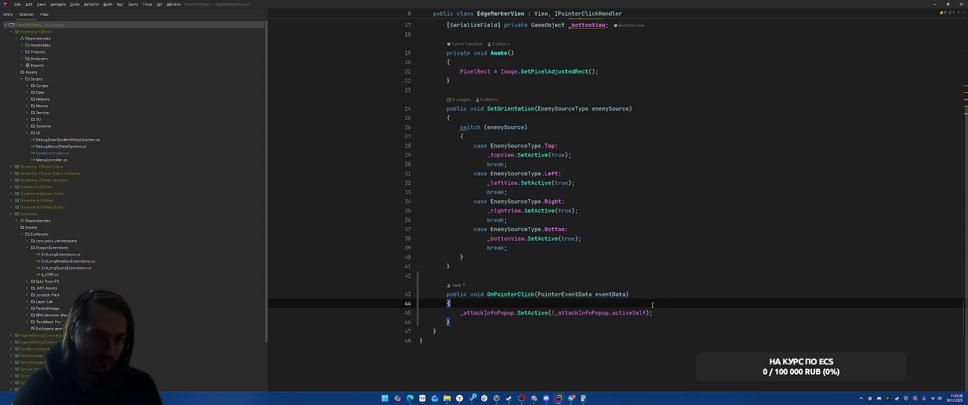
Add _attackInfoPopup.transform.position = eventData.position; below the SetActive line.
{"action": "left_click", "coordinate": [712, 313]}
{"action": "key", "text": "Return"}
{"action": "type", "text": "_att"}
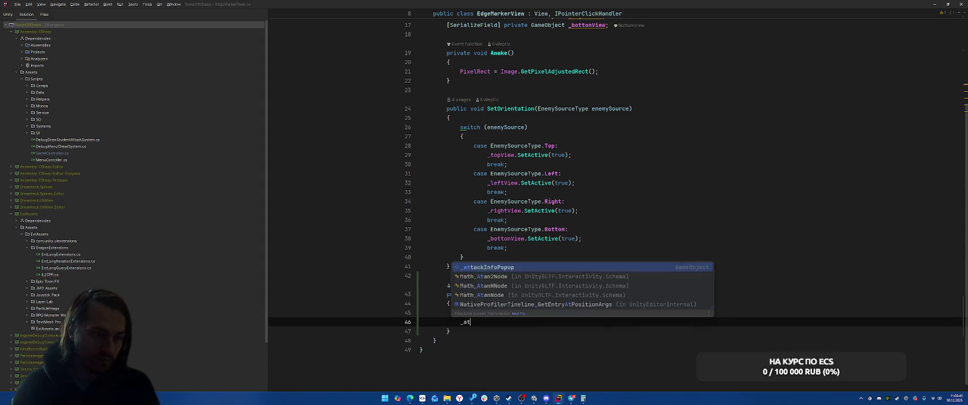
{"action": "key", "text": "Return"}
{"action": "type", "text": "."}
{"action": "key", "text": "Tab"}
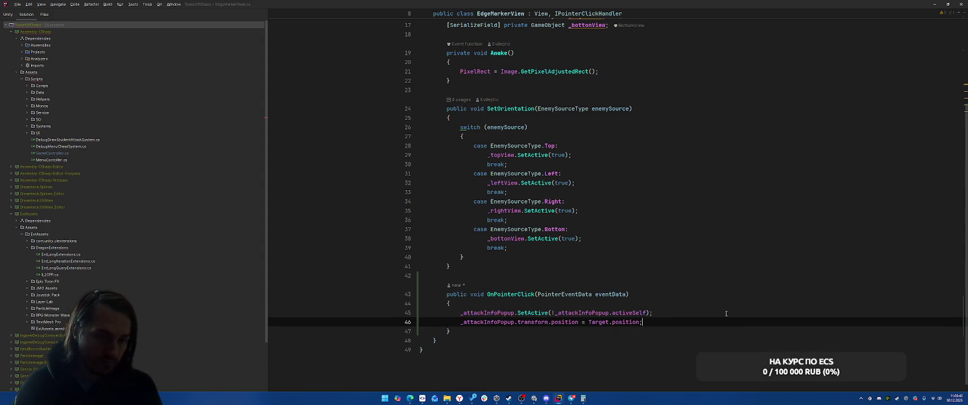
{"action": "key", "text": "BackSpace"}
{"action": "key", "text": "ctrl+BackSpace"}
{"action": "type", "text": "eventData"}
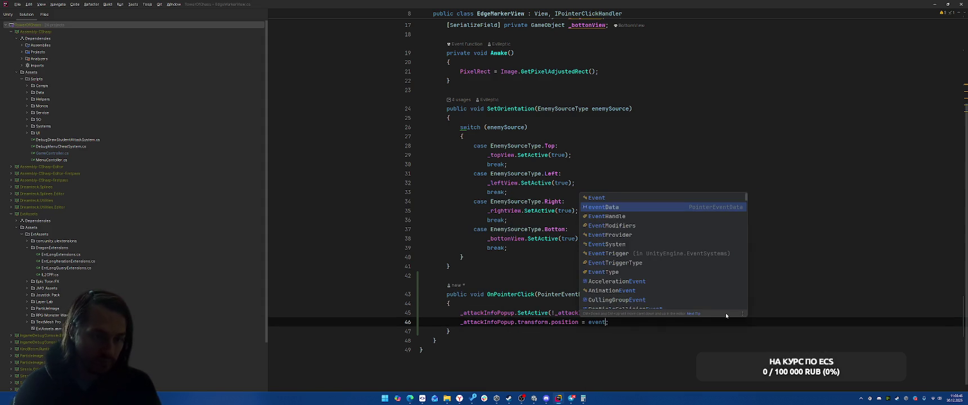
{"action": "type", "text": ".pos"}
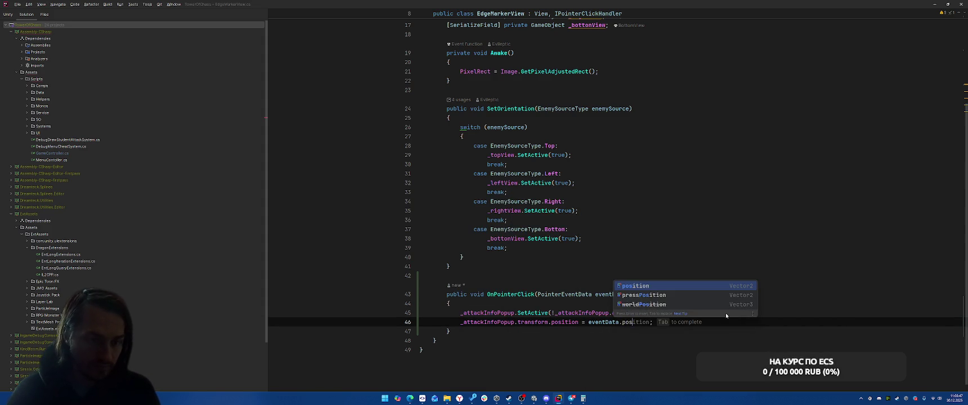
{"action": "key", "text": "Tab"}
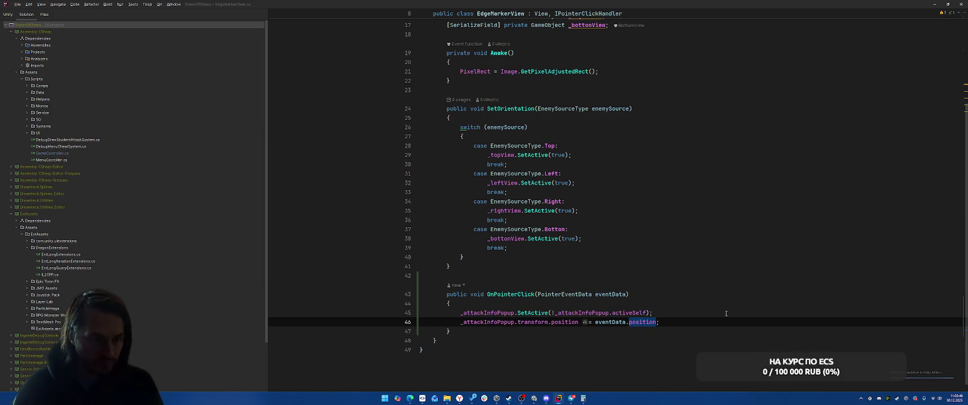
Cut the positioning statement from line 46 and paste it back there.
{"action": "scroll", "coordinate": [727, 314], "scroll_direction": "up", "scroll_amount": 5}
{"action": "scroll", "coordinate": [723, 313], "scroll_direction": "down", "scroll_amount": 2}
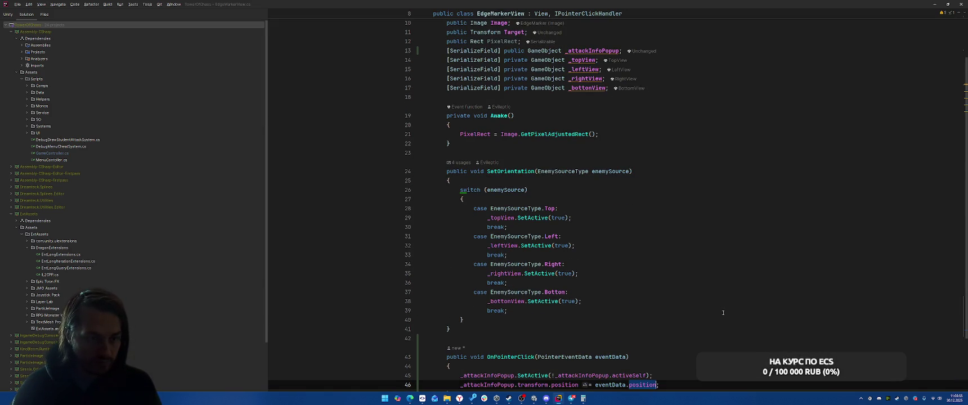
{"action": "scroll", "coordinate": [757, 296], "scroll_direction": "down", "scroll_amount": 1}
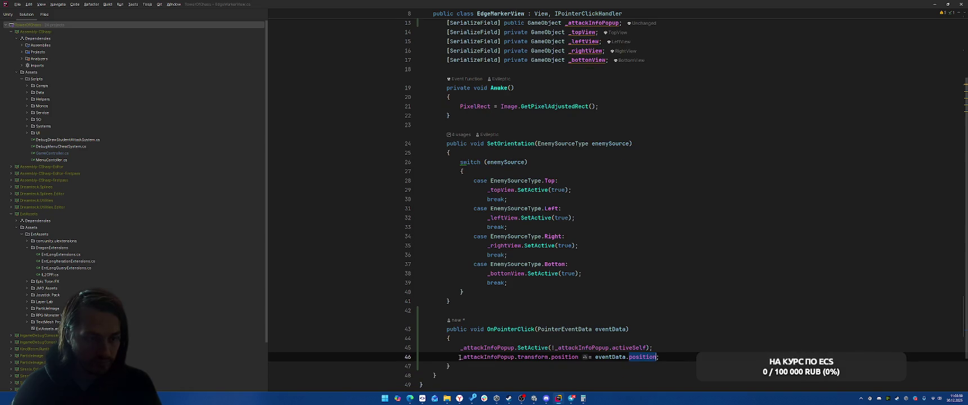
{"action": "left_click_drag", "start_coordinate": [459, 357], "coordinate": [652, 357]}
{"action": "key", "text": "ctrl+x"}
{"action": "left_click", "coordinate": [647, 274]}
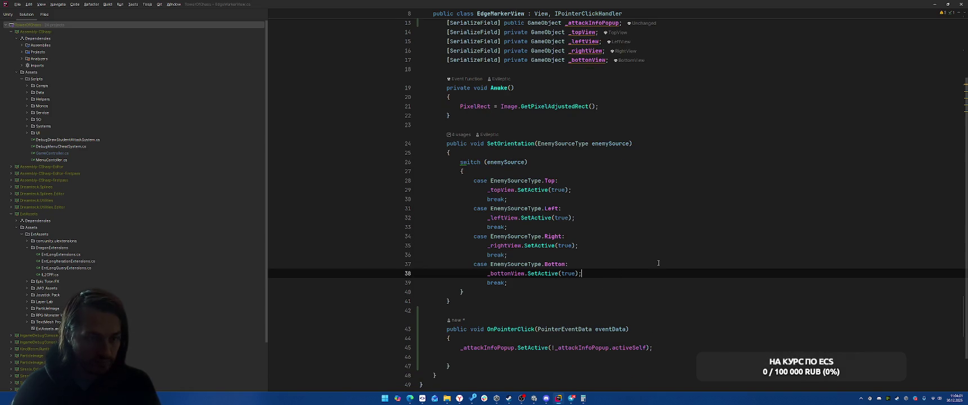
{"action": "left_click", "coordinate": [591, 357]}
{"action": "key", "text": "ctrl+v"}
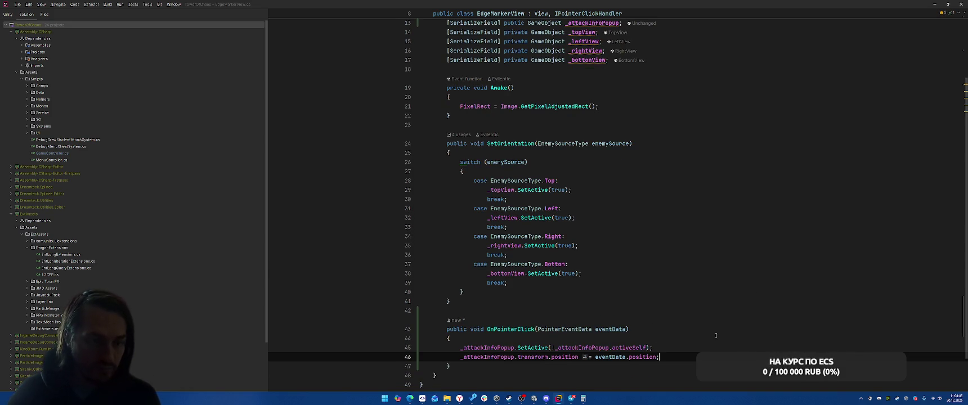
{"action": "scroll", "coordinate": [503, 80], "scroll_direction": "up", "scroll_amount": 3}
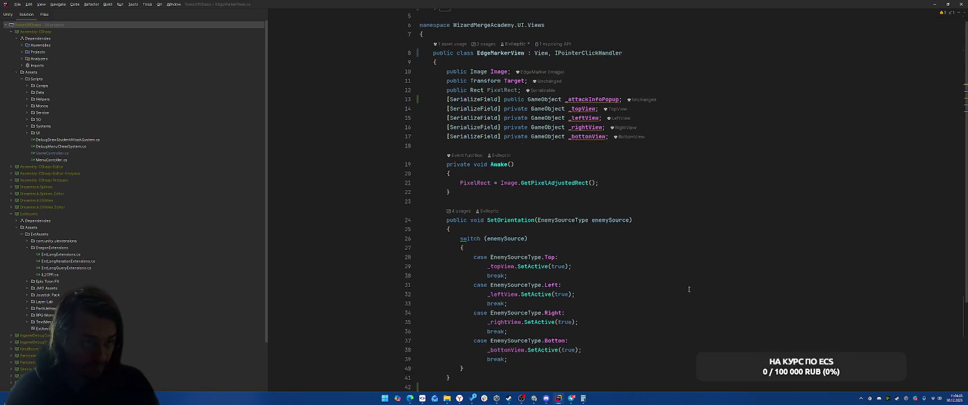
Find usages of EdgeMarkerView and EdgeMarkerPrefab, following them to PrefabsConfig and EdgeMarkerSystem.
{"action": "right_click", "coordinate": [504, 60]}
{"action": "left_click", "coordinate": [535, 106]}
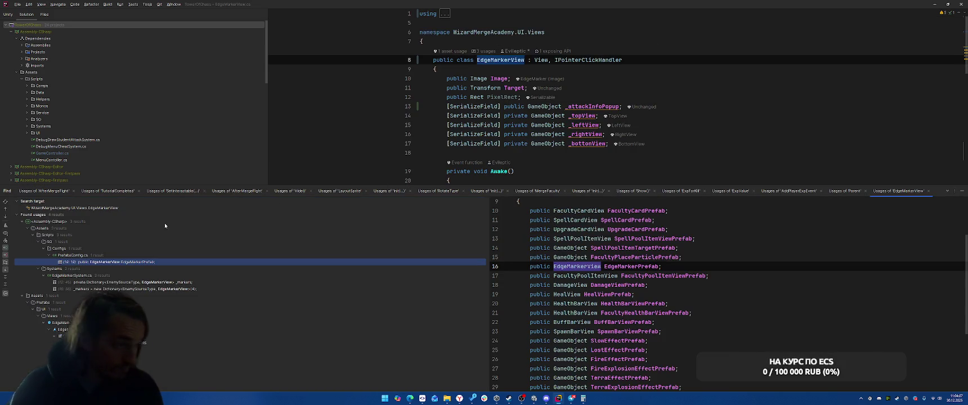
{"action": "double_click", "coordinate": [112, 262]}
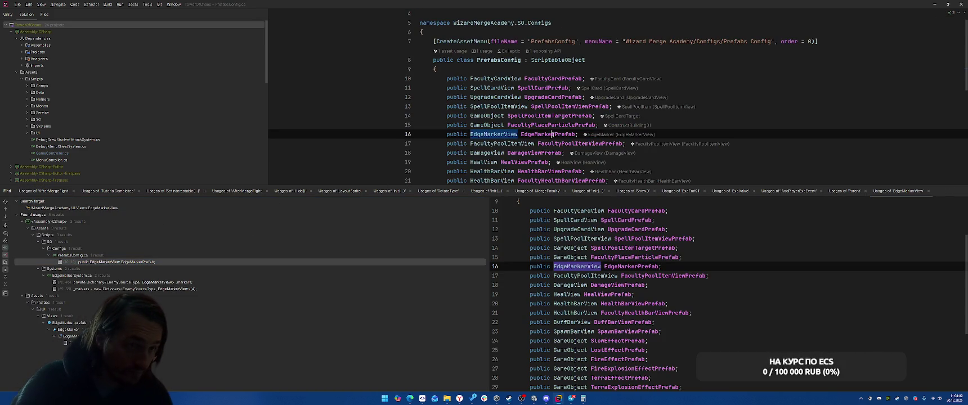
{"action": "right_click", "coordinate": [556, 134]}
{"action": "left_click", "coordinate": [585, 180]}
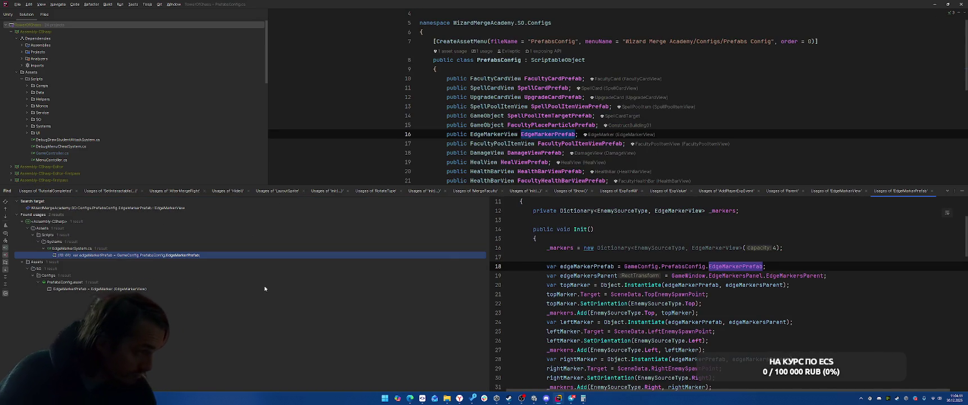
{"action": "double_click", "coordinate": [208, 258]}
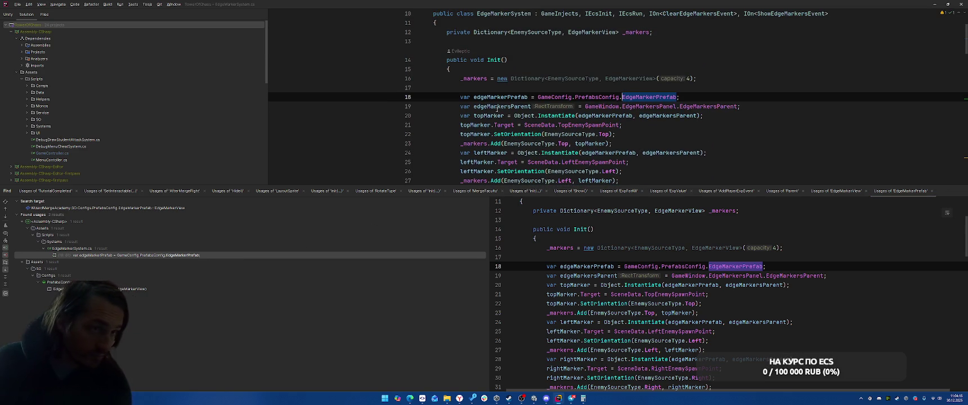
Review marker creation in EdgeMarkerSystem, then navigate back to EdgeMarkerView.
{"action": "scroll", "coordinate": [538, 143], "scroll_direction": "down", "scroll_amount": 5}
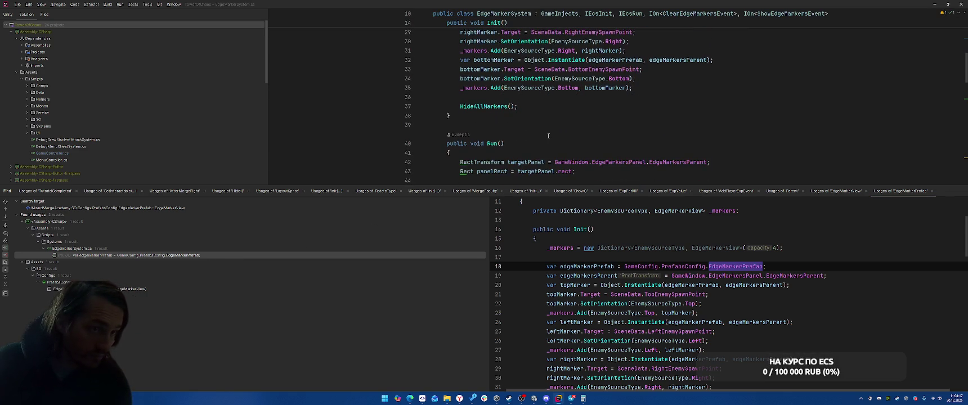
{"action": "scroll", "coordinate": [548, 136], "scroll_direction": "down", "scroll_amount": 8}
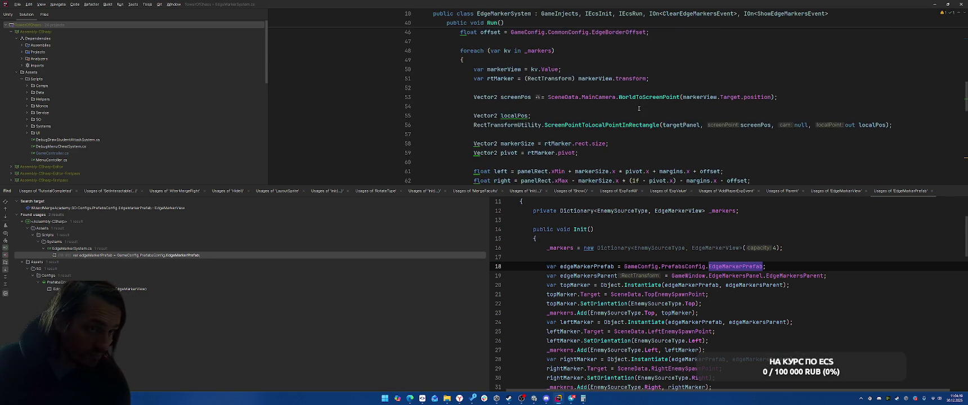
{"action": "scroll", "coordinate": [646, 106], "scroll_direction": "down", "scroll_amount": 2}
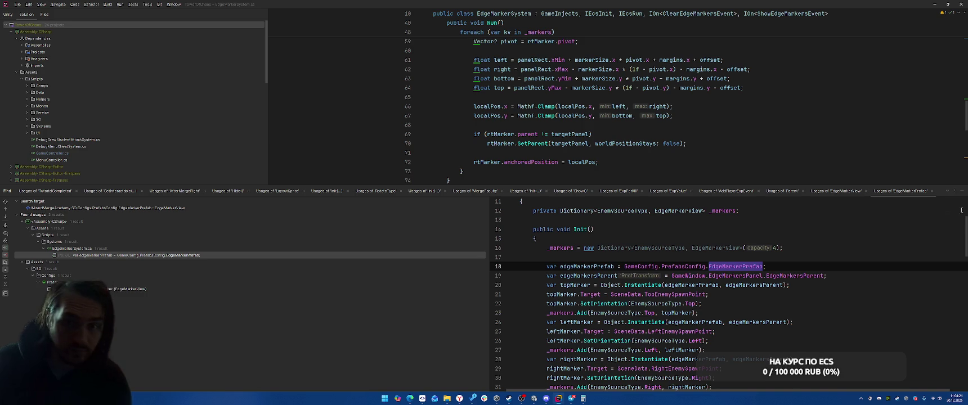
{"action": "left_click", "coordinate": [963, 192]}
{"action": "key", "text": "ctrl+b"}
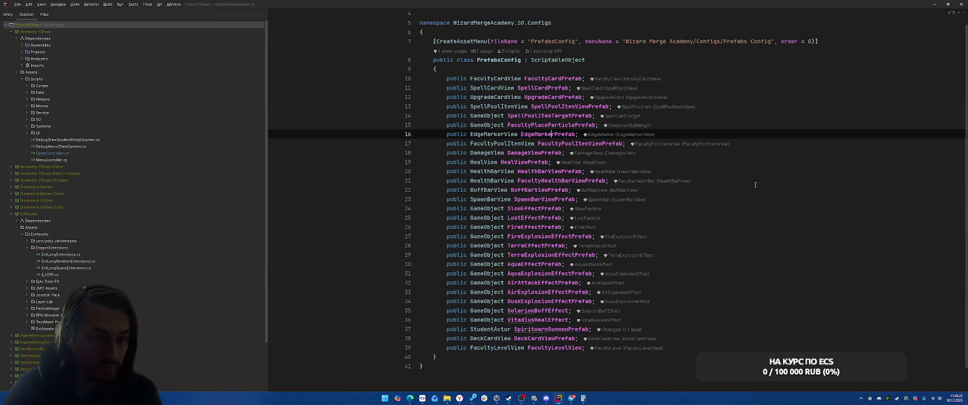
{"action": "key", "text": "ctrl+shift+b"}
{"action": "scroll", "coordinate": [740, 225], "scroll_direction": "down", "scroll_amount": 5}
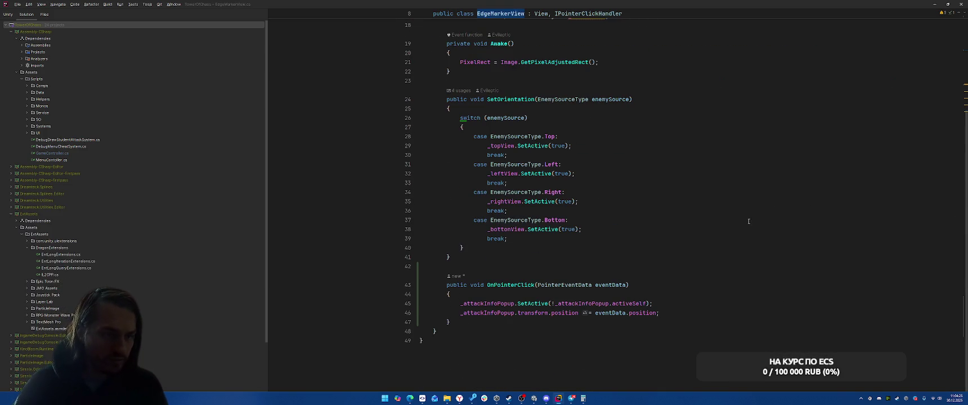
Find usages of SetOrientation, then cut the eventData.position statement from OnPointerClick.
{"action": "right_click", "coordinate": [485, 102]}
{"action": "left_click", "coordinate": [541, 147]}
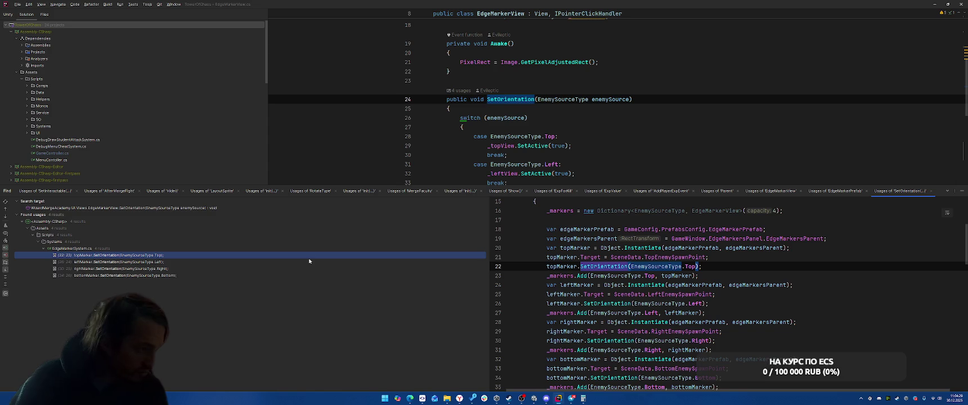
{"action": "left_click", "coordinate": [963, 192]}
{"action": "left_click_drag", "start_coordinate": [462, 313], "coordinate": [708, 312]}
{"action": "key", "text": "ctrl+x"}
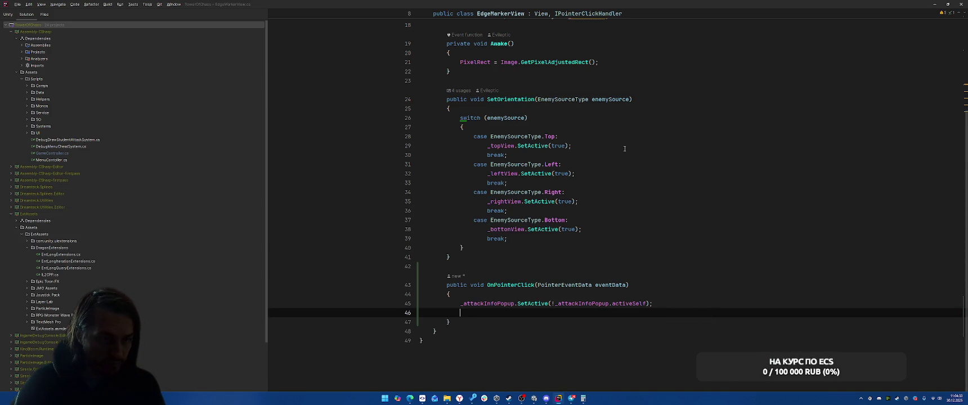
In the Top case, set _attackInfoPopup.transform.position to _topView.transform.position.
{"action": "left_click", "coordinate": [687, 144]}
{"action": "key", "text": "Return"}
{"action": "key", "text": "ctrl+v"}
{"action": "key", "text": "ctrl+w"}
{"action": "key", "text": "ctrl+w"}
{"action": "type", "text": "_to"}
{"action": "key", "text": "Return"}
{"action": "type", "text": ".transform.position"}
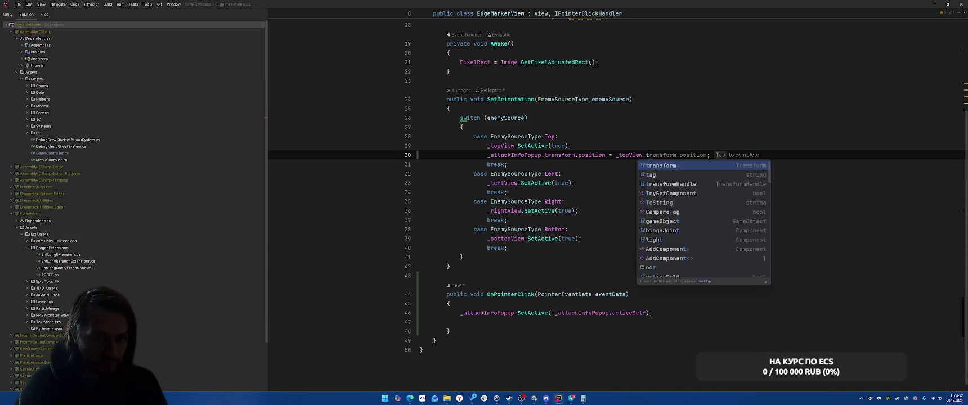
{"action": "key", "text": "ctrl+w"}
{"action": "key", "text": "ctrl+w"}
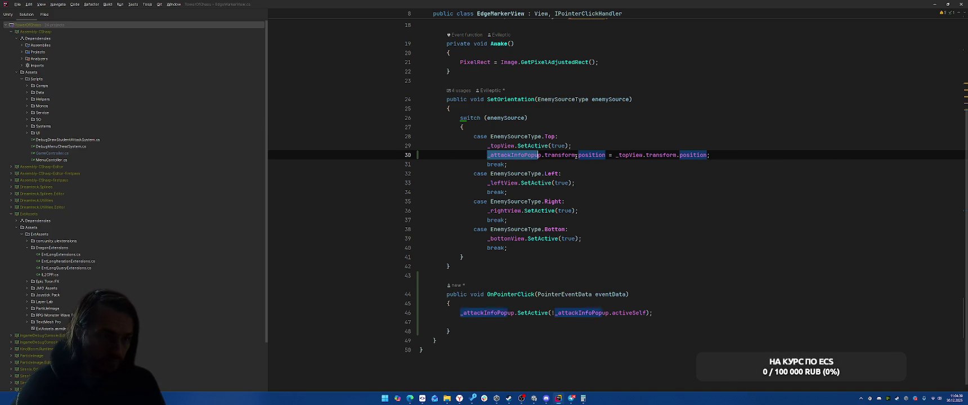
Add the same positioning line to the Left case using _leftView.
{"action": "key", "text": "ctrl+c"}
{"action": "left_click", "coordinate": [639, 185]}
{"action": "key", "text": "Return"}
{"action": "key", "text": "ctrl+v"}
{"action": "left_click", "coordinate": [636, 193]}
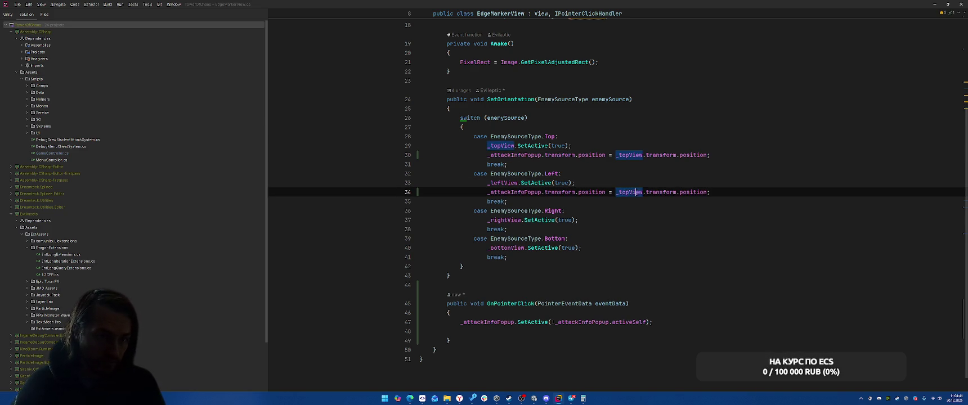
{"action": "type", "text": "_le"}
{"action": "key", "text": "Return"}
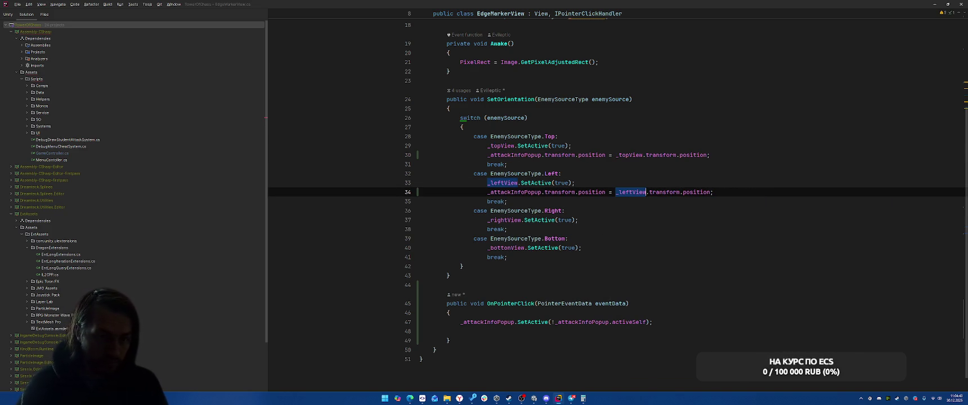
Add the positioning line to the Right case using _rightView.
{"action": "left_click", "coordinate": [622, 222]}
{"action": "key", "text": "Return"}
{"action": "key", "text": "ctrl+v"}
{"action": "double_click", "coordinate": [631, 229]}
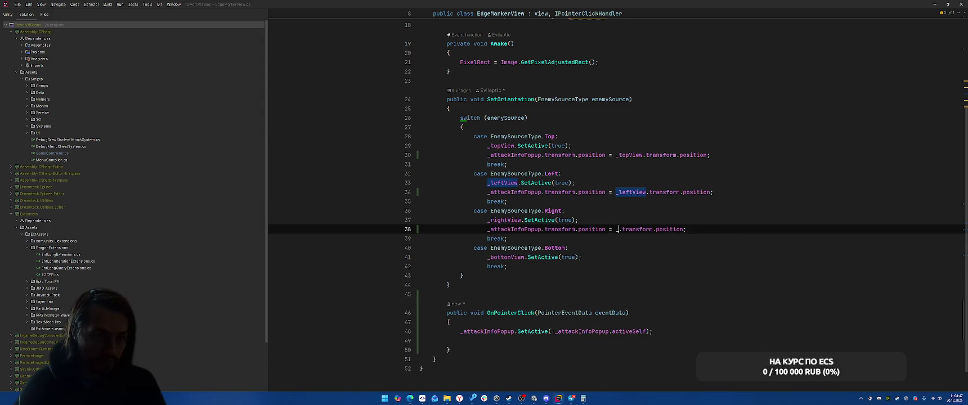
{"action": "type", "text": "_rg"}
{"action": "key", "text": "BackSpace"}
{"action": "key", "text": "Return"}
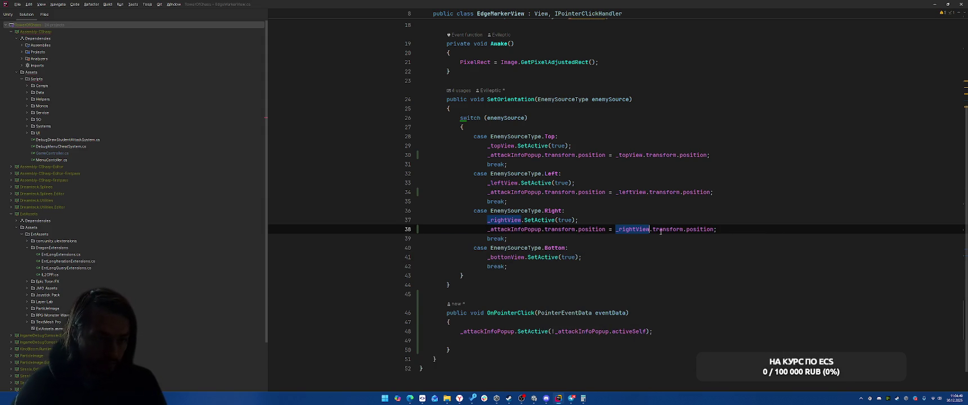
{"action": "key", "text": "ctrl+Left"}
{"action": "left_click_drag", "start_coordinate": [487, 229], "coordinate": [760, 229]}
{"action": "key", "text": "ctrl+c"}
Add the positioning line to the Bottom case using _bottonView.
{"action": "left_click", "coordinate": [619, 257]}
{"action": "key", "text": "Return"}
{"action": "key", "text": "ctrl+v"}
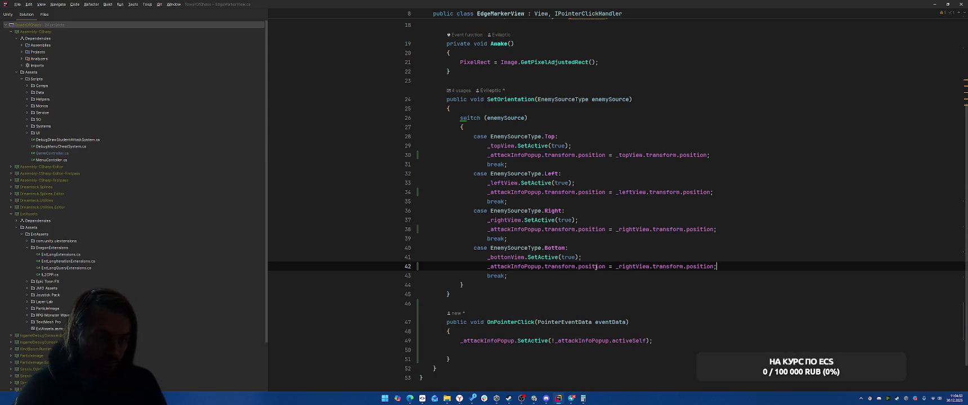
{"action": "left_click", "coordinate": [636, 266]}
{"action": "type", "text": "_bot"}
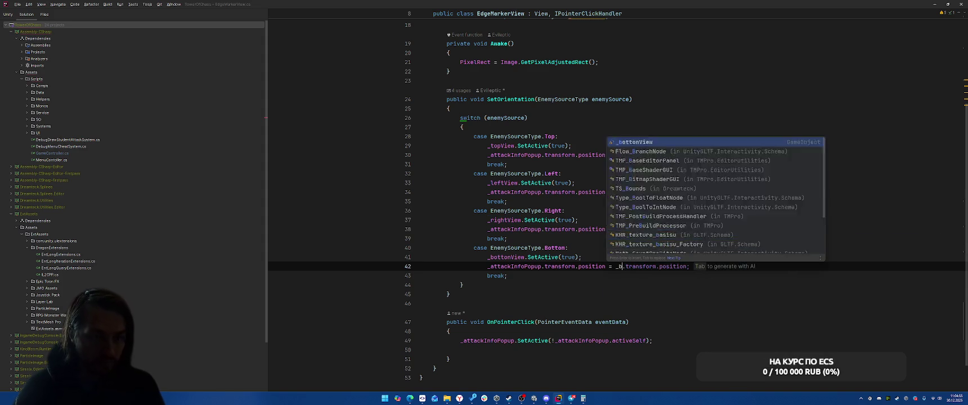
{"action": "key", "text": "Return"}
{"action": "left_click", "coordinate": [732, 201]}
{"action": "scroll", "coordinate": [734, 152], "scroll_direction": "up", "scroll_amount": 3}
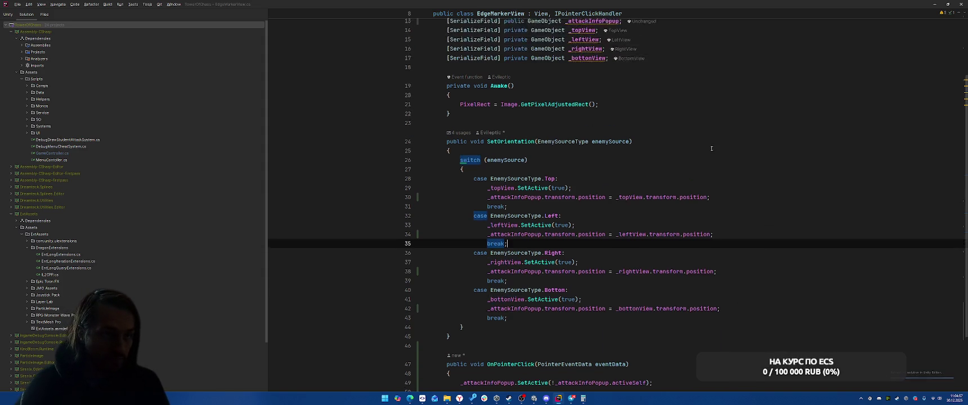
Return to PrefabsConfig, then switch to the Unity Editor.
{"action": "key", "text": "ctrl+minus"}
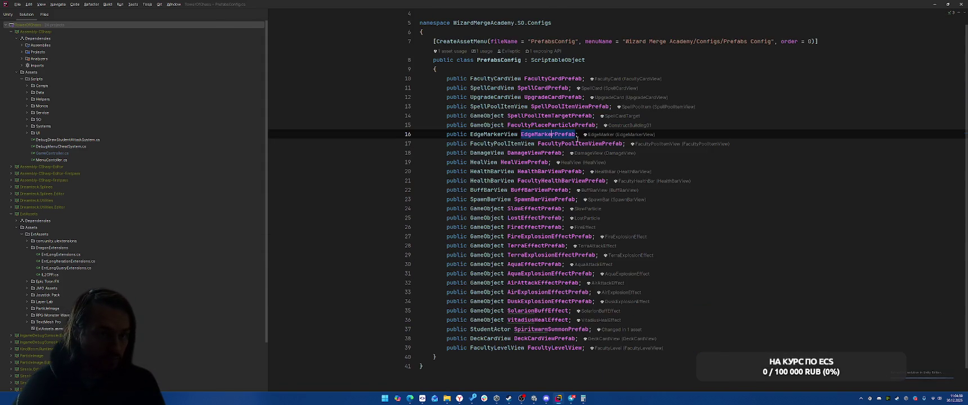
{"action": "key", "text": "alt+Tab"}
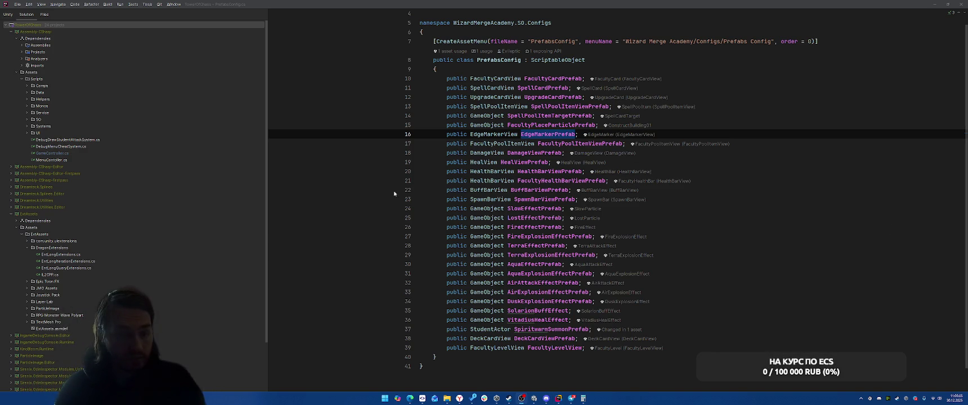
{"action": "key", "text": "alt+Tab"}
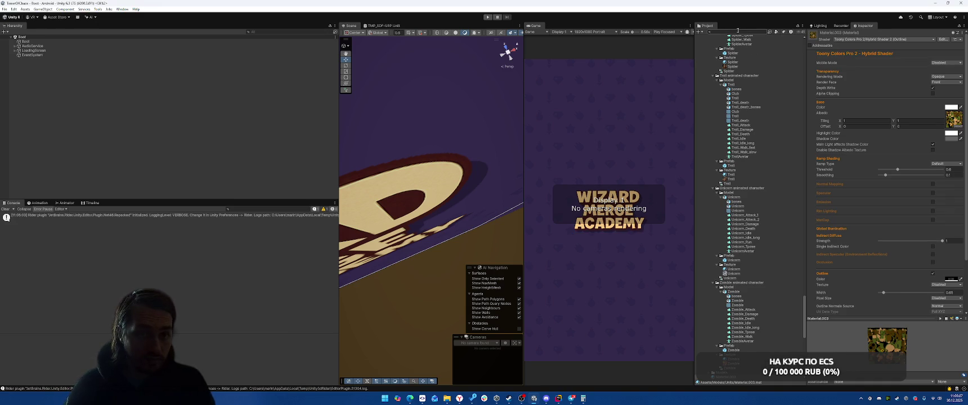
{"action": "type", "text": "Edge"}
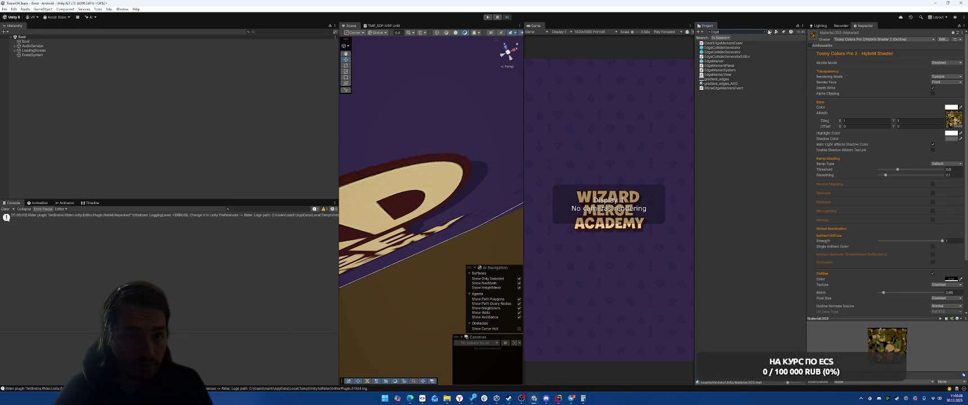
{"action": "double_click", "coordinate": [713, 61]}
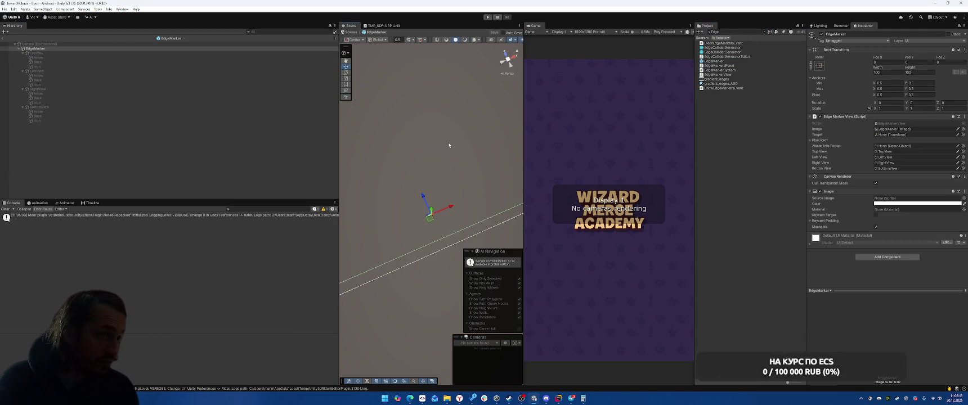
{"action": "left_click", "coordinate": [433, 136]}
{"action": "double_click", "coordinate": [82, 49]}
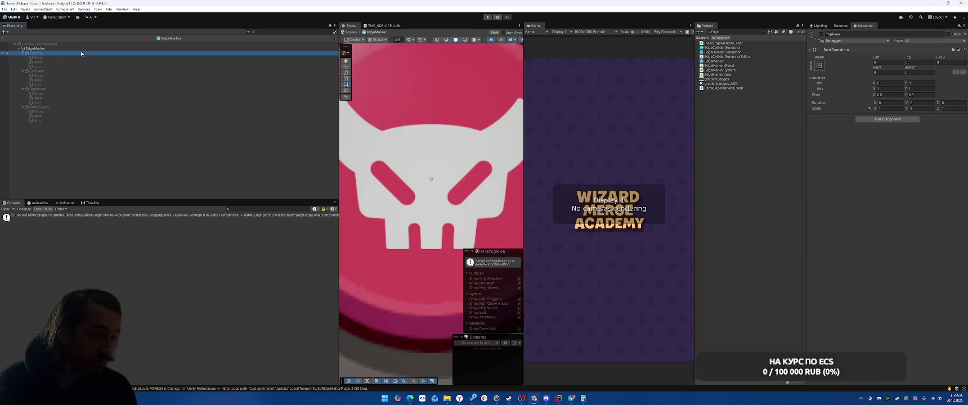
{"action": "double_click", "coordinate": [84, 53]}
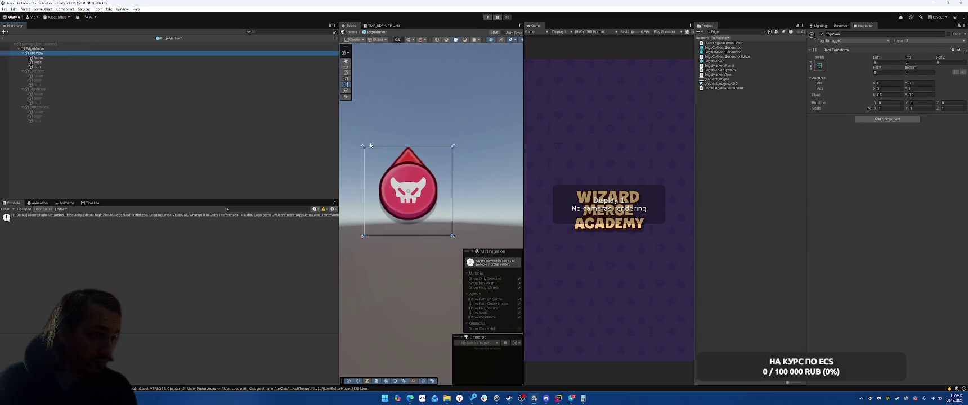
{"action": "left_click", "coordinate": [104, 49]}
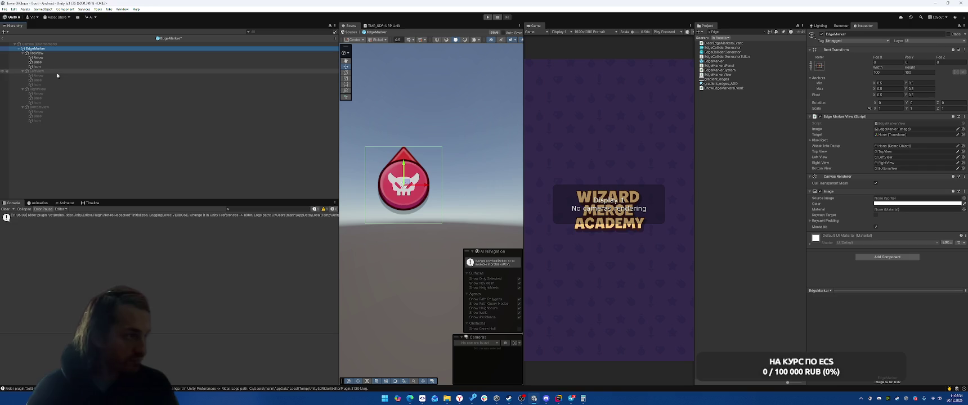
{"action": "left_click", "coordinate": [70, 52]}
{"action": "right_click", "coordinate": [70, 49]}
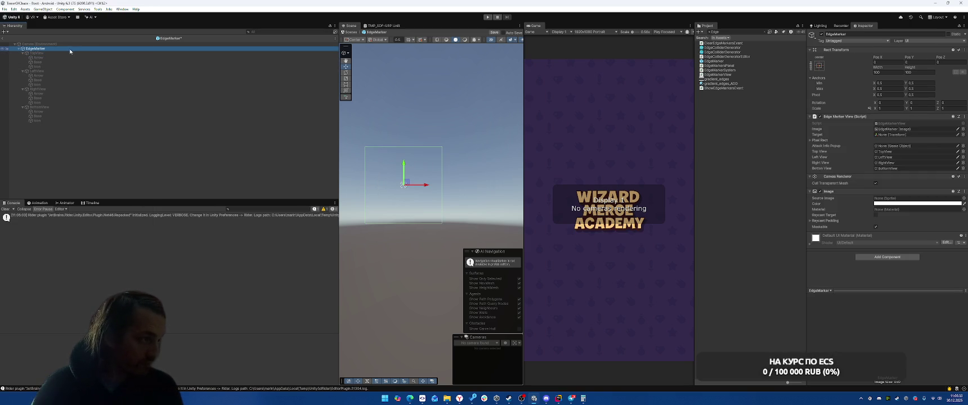
Add a UI Panel under EdgeMarker and name it AttackPopup.
{"action": "mouse_move", "coordinate": [113, 195]}
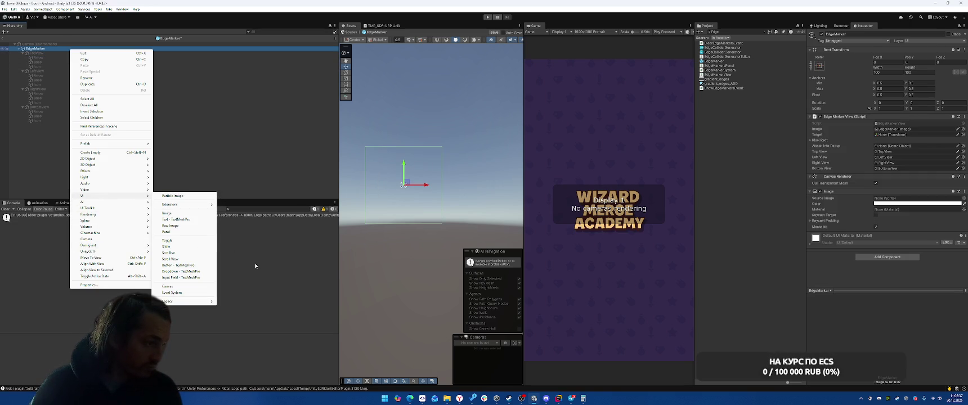
{"action": "left_click", "coordinate": [167, 232]}
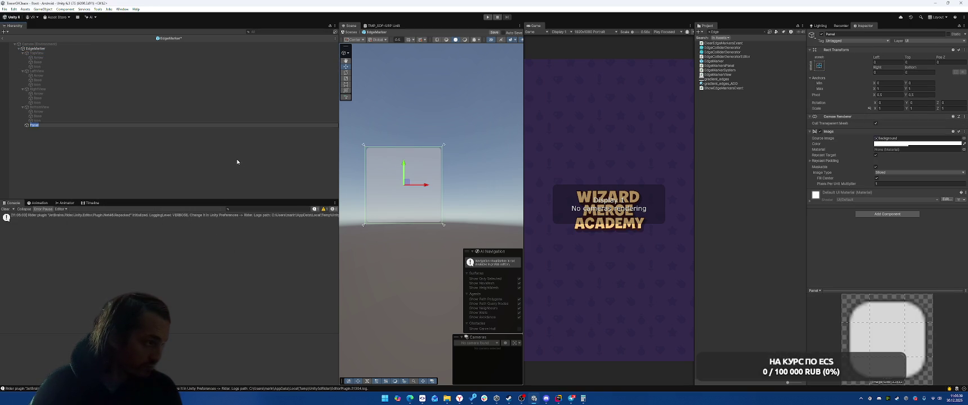
{"action": "type", "text": "AttackPo"}
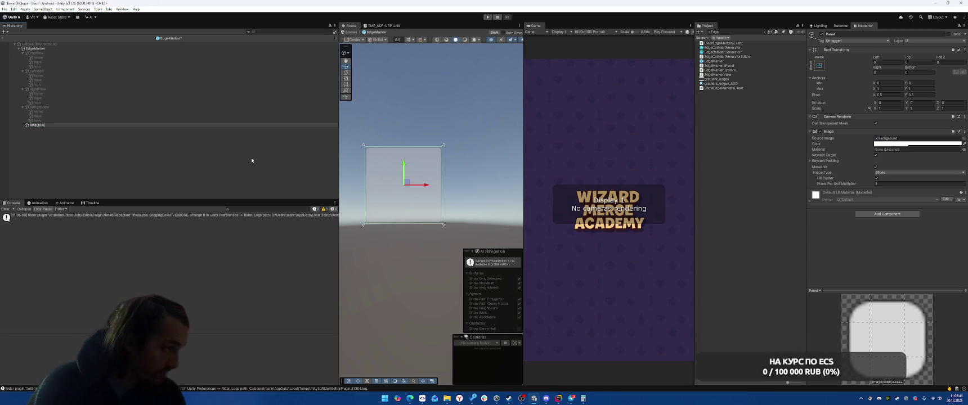
{"action": "type", "text": "intpu"}
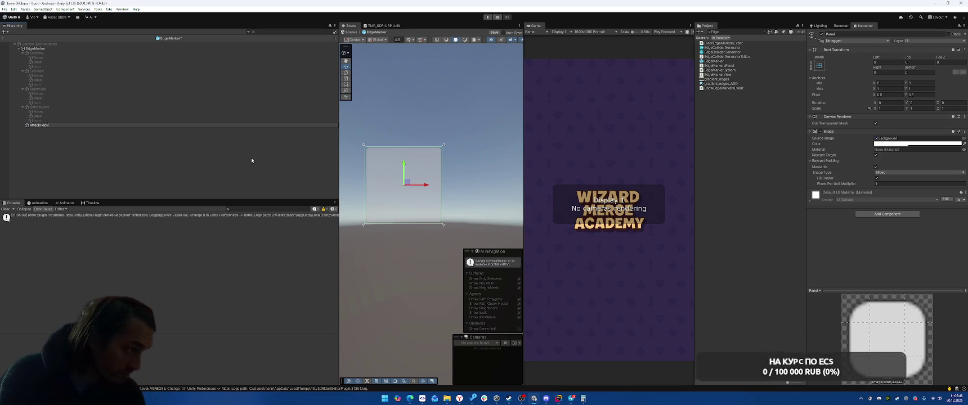
{"action": "key", "text": "Return"}
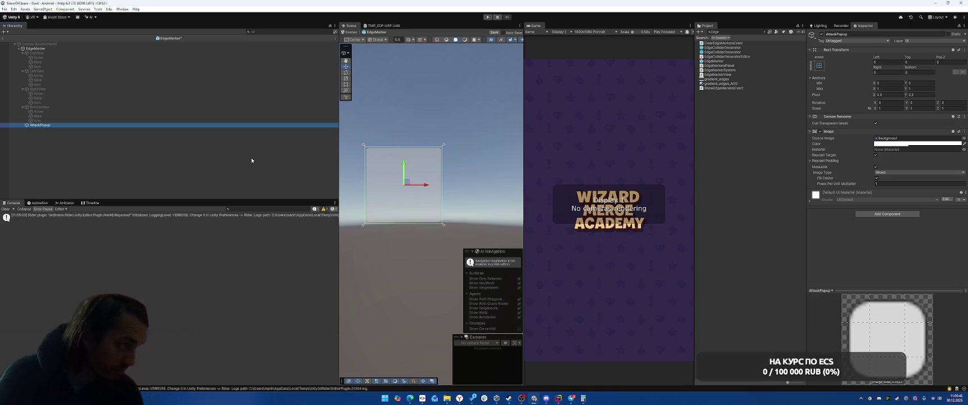
Check the panel's anchor presets, then delete AttackPopup and save the EdgeMarker prefab.
{"action": "left_click", "coordinate": [820, 65]}
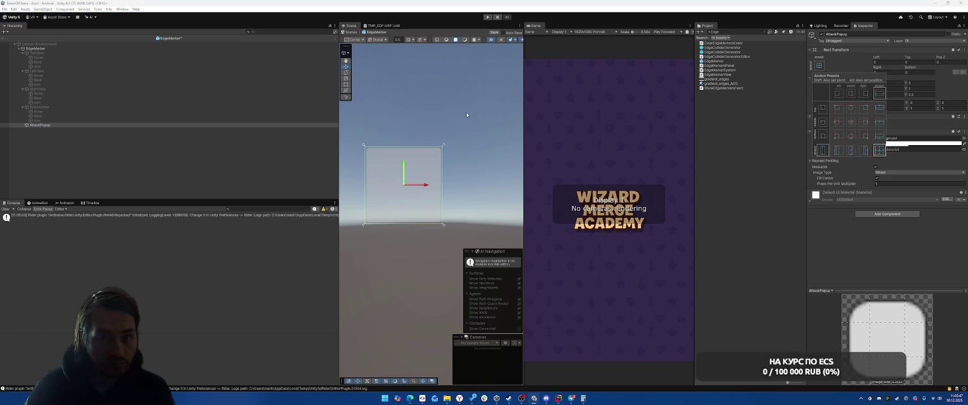
{"action": "left_click", "coordinate": [35, 48]}
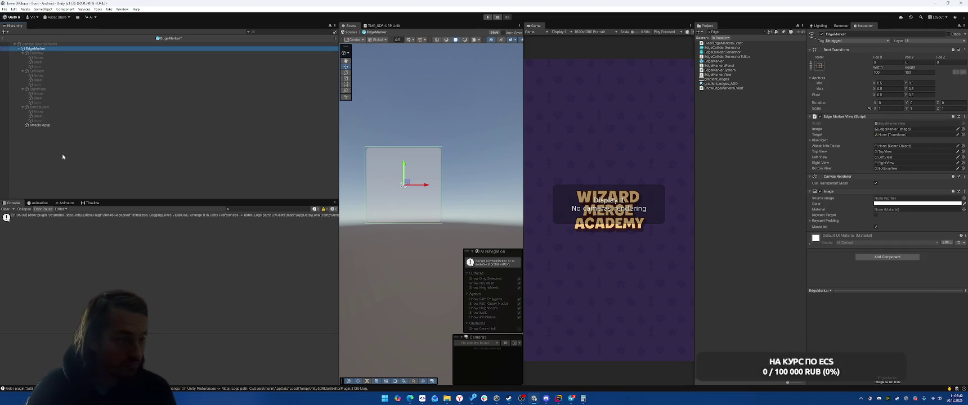
{"action": "left_click", "coordinate": [44, 126]}
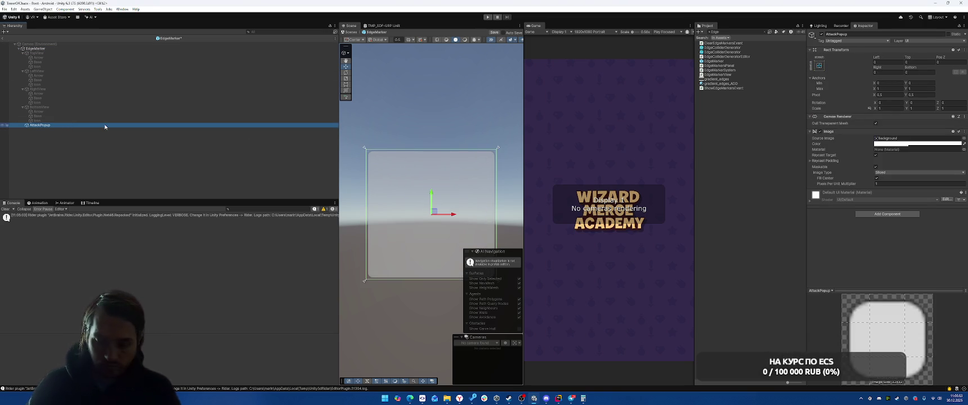
{"action": "key", "text": "Delete"}
{"action": "key", "text": "ctrl+s"}
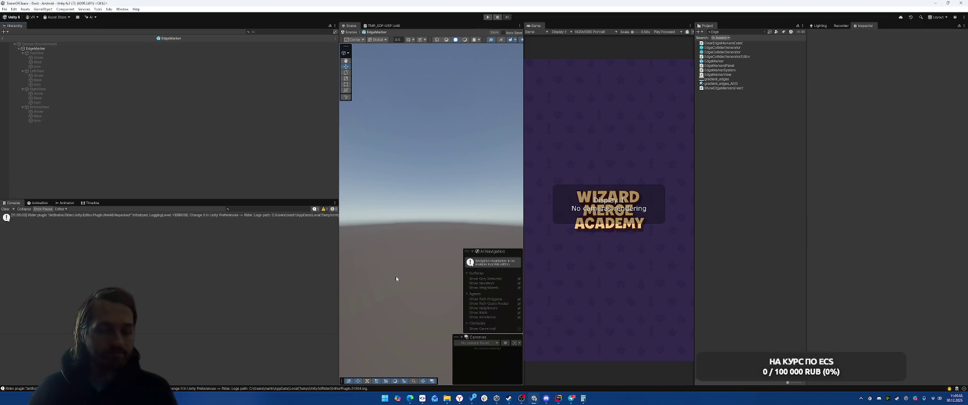
After EdgeMarkerView's closing brace in EdgeMarkerView.cs, start a new line reading 'public class'.
{"action": "left_click", "coordinate": [559, 398]}
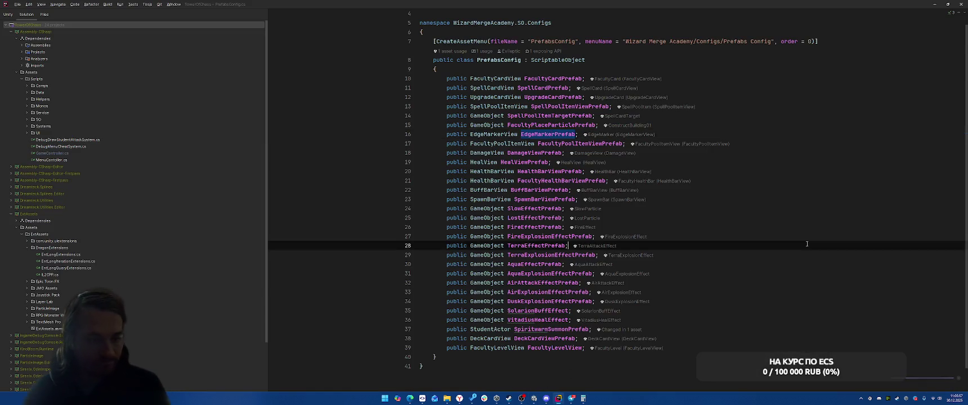
{"action": "scroll", "coordinate": [759, 234], "scroll_direction": "down", "scroll_amount": 3}
{"action": "scroll", "coordinate": [559, 197], "scroll_direction": "up", "scroll_amount": 4}
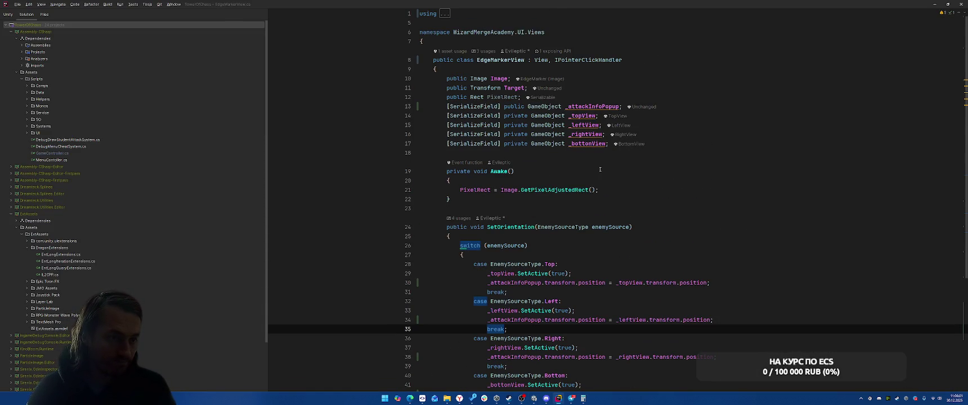
{"action": "scroll", "coordinate": [600, 169], "scroll_direction": "down", "scroll_amount": 6}
{"action": "scroll", "coordinate": [465, 79], "scroll_direction": "up", "scroll_amount": 6}
{"action": "left_click", "coordinate": [465, 79]}
{"action": "scroll", "coordinate": [465, 80], "scroll_direction": "down", "scroll_amount": 10}
{"action": "left_click", "coordinate": [445, 335]}
{"action": "key", "text": "Return"}
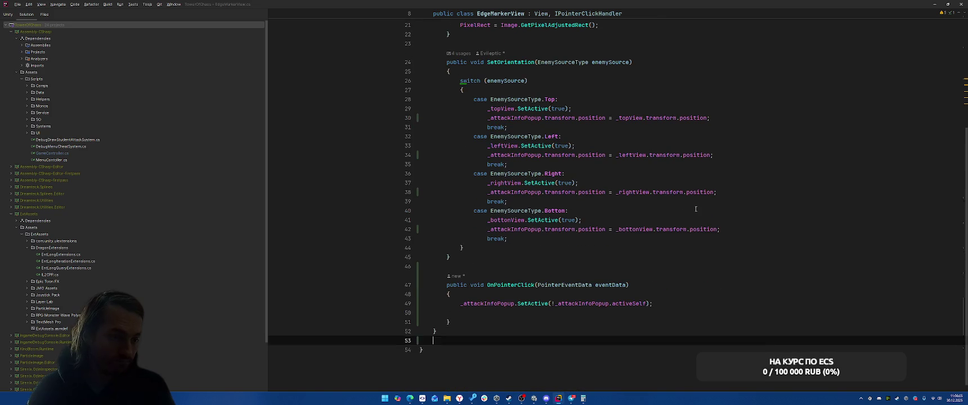
{"action": "type", "text": "public class"}
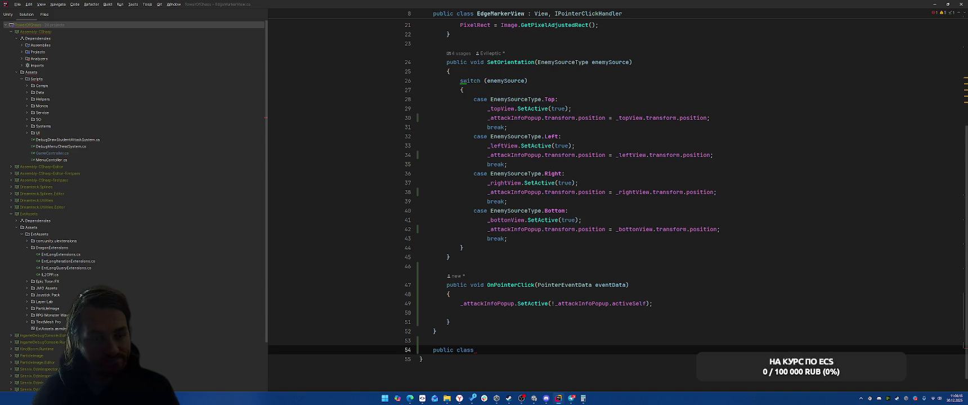
{"action": "left_click", "coordinate": [572, 399]}
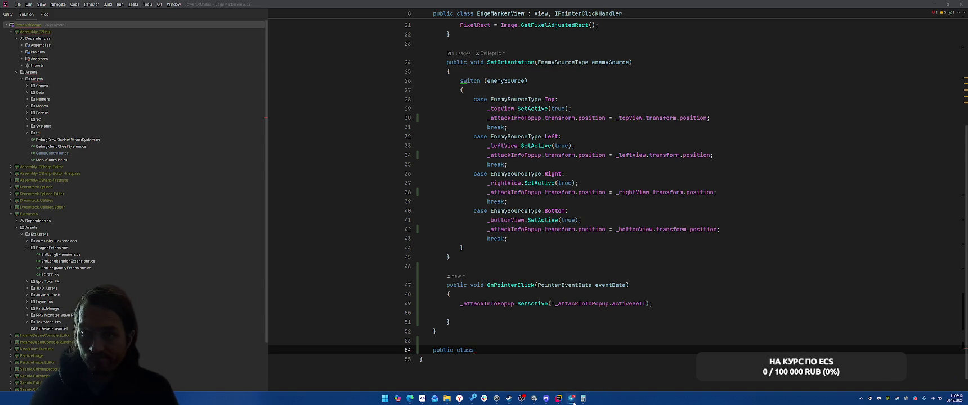
{"action": "left_click", "coordinate": [558, 398]}
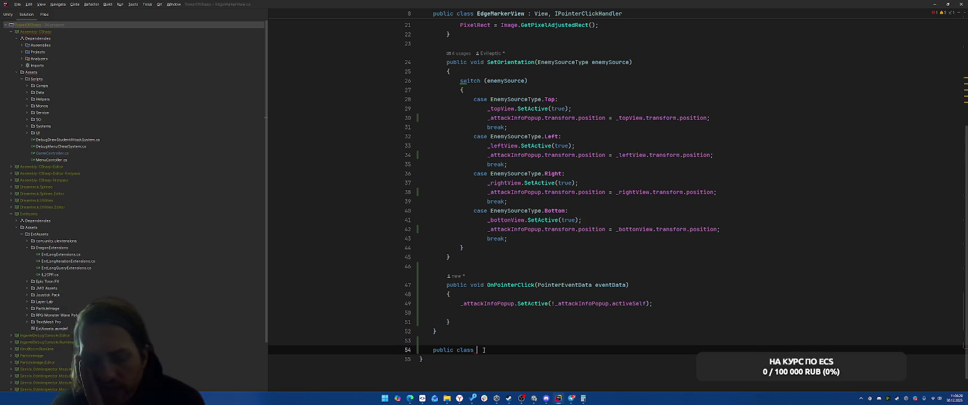
Delete the unfinished class stub and rename _attackInfoPopup to _attackInfoPopupTop.
{"action": "left_click_drag", "start_coordinate": [429, 347], "coordinate": [477, 350]}
{"action": "key", "text": "BackSpace"}
{"action": "scroll", "coordinate": [619, 226], "scroll_direction": "up", "scroll_amount": 5}
{"action": "left_click", "coordinate": [755, 136]}
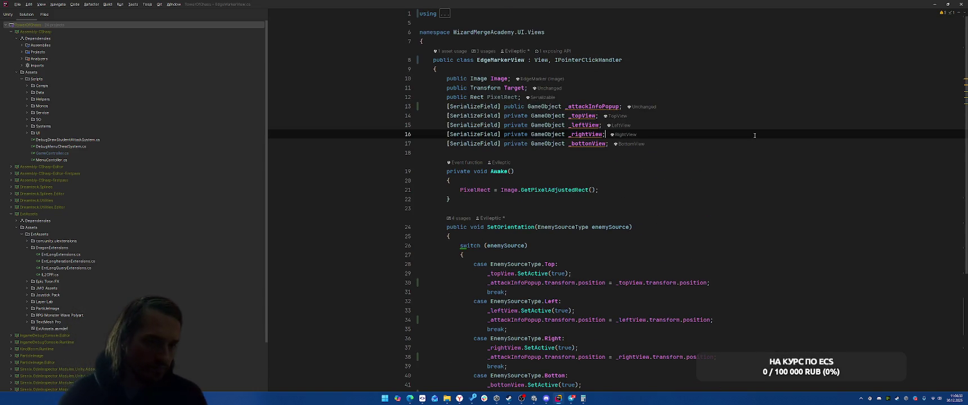
{"action": "left_click", "coordinate": [762, 145]}
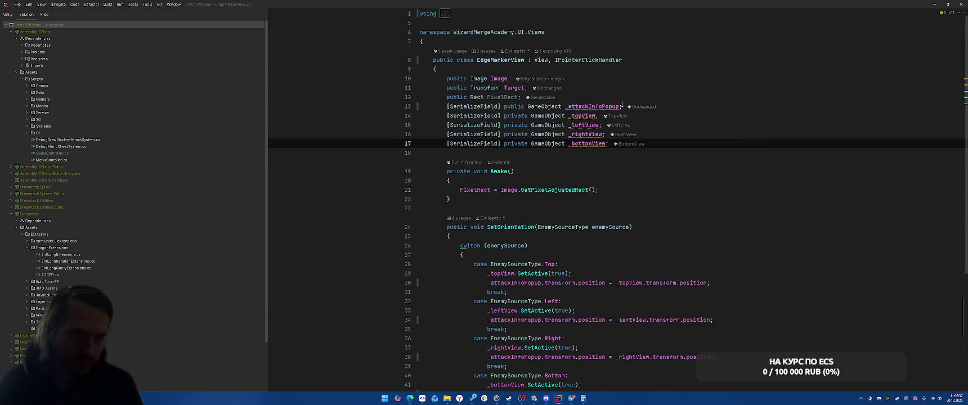
{"action": "left_click", "coordinate": [698, 106]}
{"action": "key", "text": "Left"}
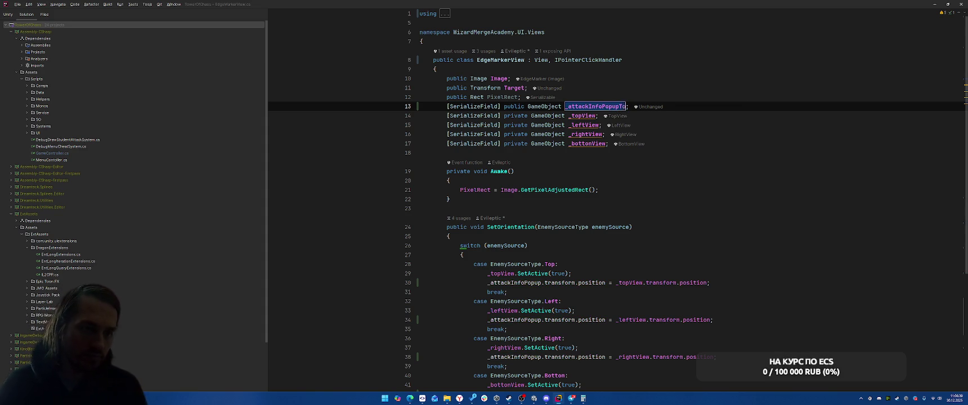
{"action": "type", "text": "Top"}
Duplicate the field as _attackInfoPopupLeft, _attackInfoPopupBottom and _attackInfoPopupRight, moving Right above Bottom.
{"action": "key", "text": "ctrl+d"}
{"action": "key", "text": "BackSpace"}
{"action": "key", "text": "BackSpace"}
{"action": "key", "text": "BackSpace"}
{"action": "type", "text": "Left"}
{"action": "key", "text": "ctrl+d"}
{"action": "key", "text": "BackSpace"}
{"action": "key", "text": "BackSpace"}
{"action": "key", "text": "BackSpace"}
{"action": "type", "text": "Bottom"}
{"action": "key", "text": "ctrl+d"}
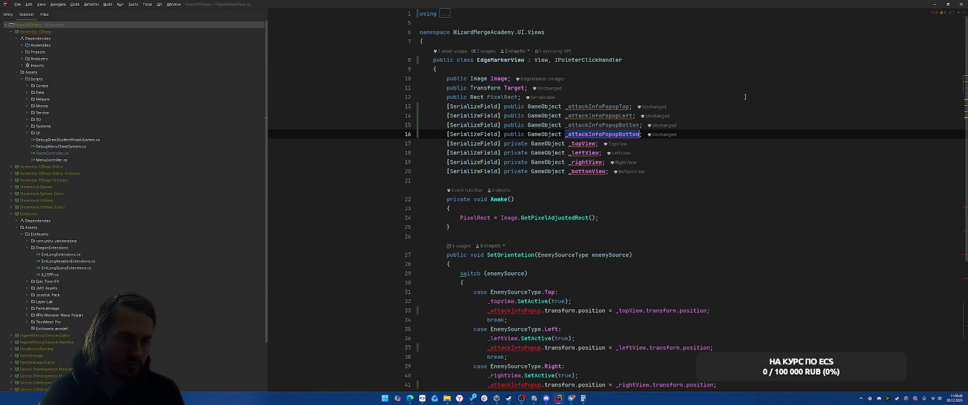
{"action": "type", "text": "Right"}
{"action": "key", "text": "ctrl+shift+Up"}
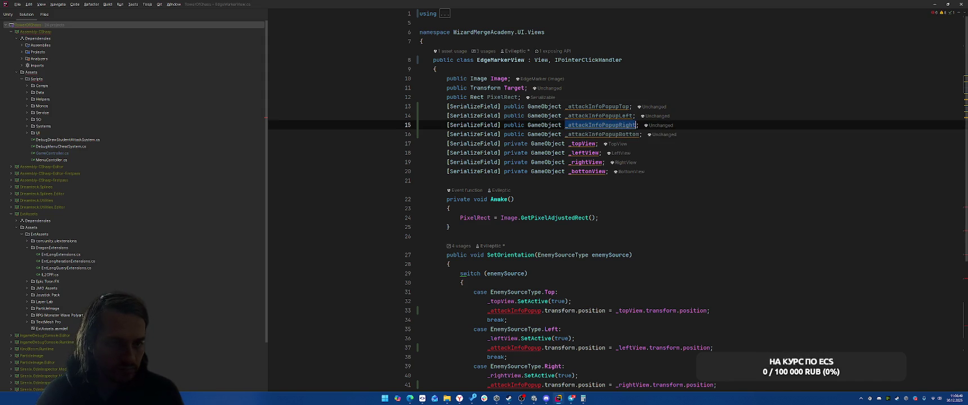
Open a blank line after the bottom view field for another field declaration.
{"action": "scroll", "coordinate": [599, 211], "scroll_direction": "down", "scroll_amount": 3}
{"action": "scroll", "coordinate": [579, 228], "scroll_direction": "down", "scroll_amount": 1}
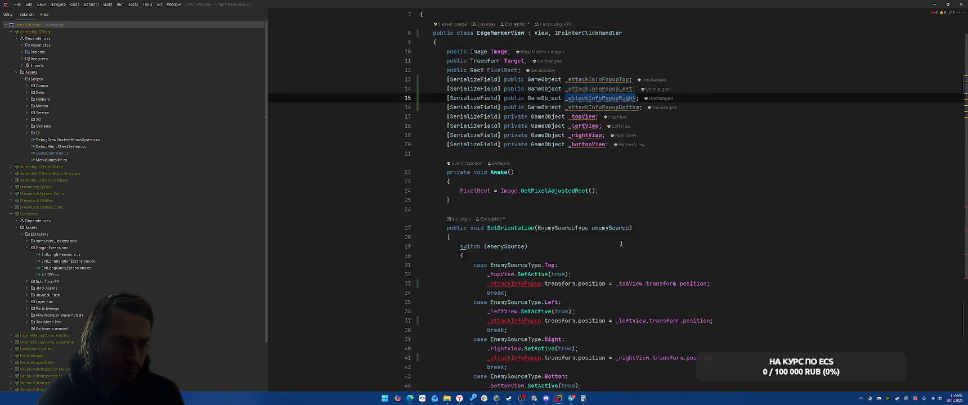
{"action": "scroll", "coordinate": [490, 201], "scroll_direction": "up", "scroll_amount": 3}
{"action": "left_click", "coordinate": [775, 148]}
{"action": "key", "text": "Return"}
{"action": "key", "text": "Return"}
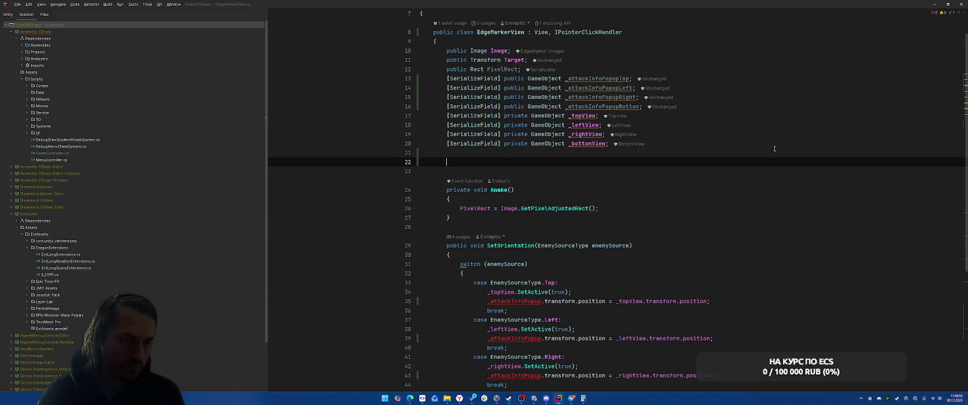
Declare a GameObject _attackInfoPopup field to hold the active side's popup.
{"action": "type", "text": "Game"}
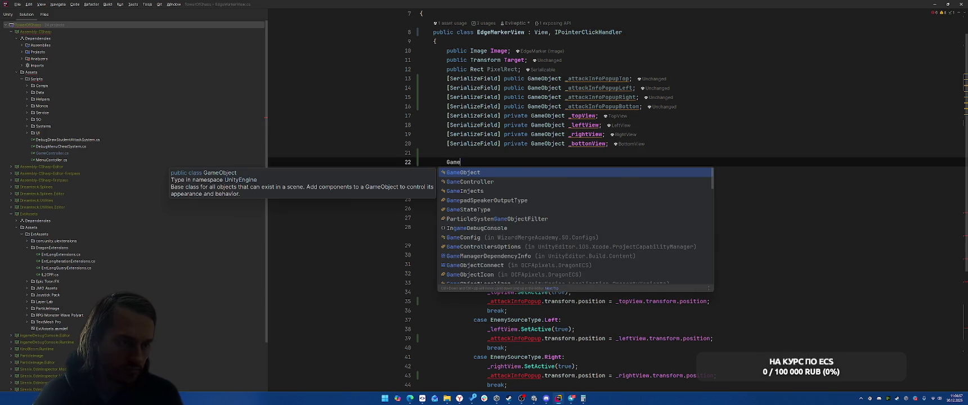
{"action": "key", "text": "Return"}
{"action": "type", "text": "_attac"}
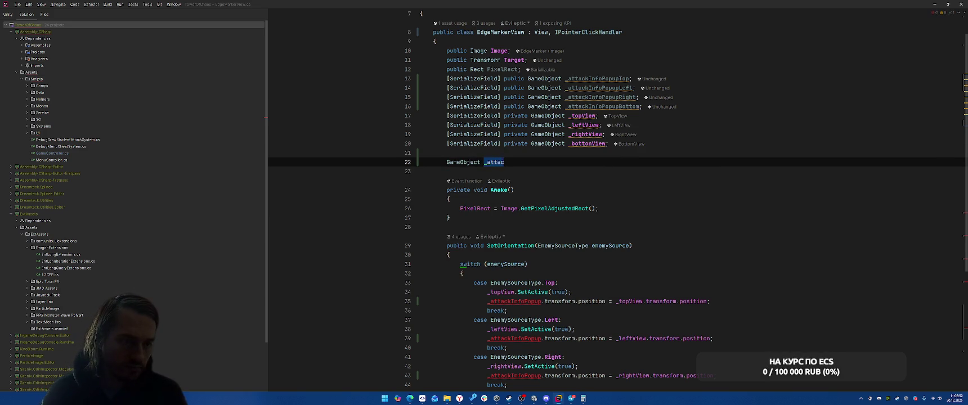
{"action": "type", "text": "pl"}
{"action": "key", "text": "BackSpace"}
{"action": "key", "text": "Return"}
Replace the Top and Left cases' position code with _attackInfoPopup = _attackInfoPopupTop / _attackInfoPopupLeft.
{"action": "left_click_drag", "start_coordinate": [545, 306], "coordinate": [726, 307]}
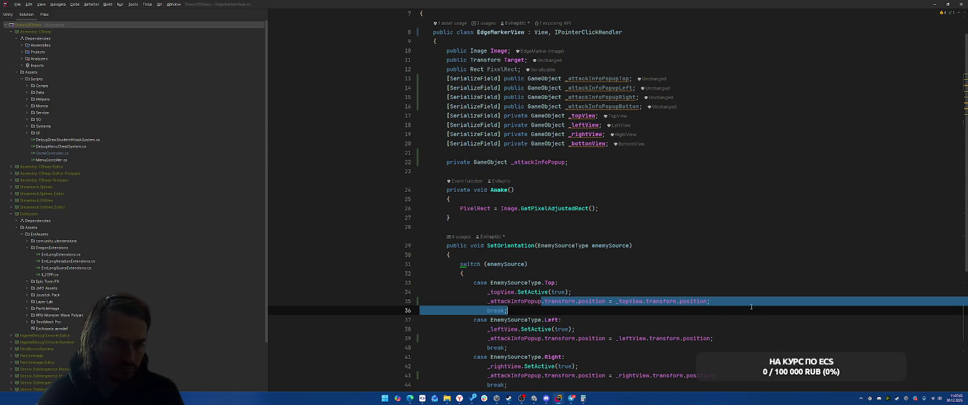
{"action": "double_click", "coordinate": [597, 78]}
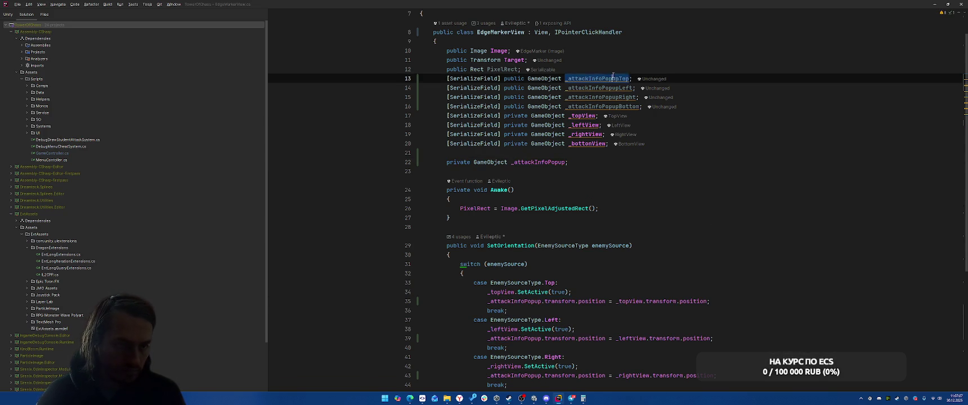
{"action": "left_click_drag", "start_coordinate": [544, 301], "coordinate": [711, 303]}
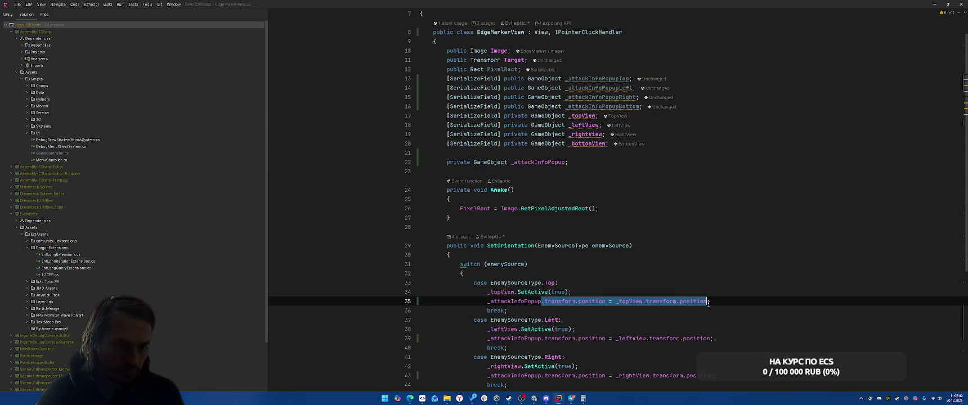
{"action": "key", "text": "BackSpace"}
{"action": "type", "text": "_attackInfoPopupTop;"}
{"action": "left_click_drag", "start_coordinate": [542, 339], "coordinate": [712, 338]}
{"action": "type", "text": "= _l"}
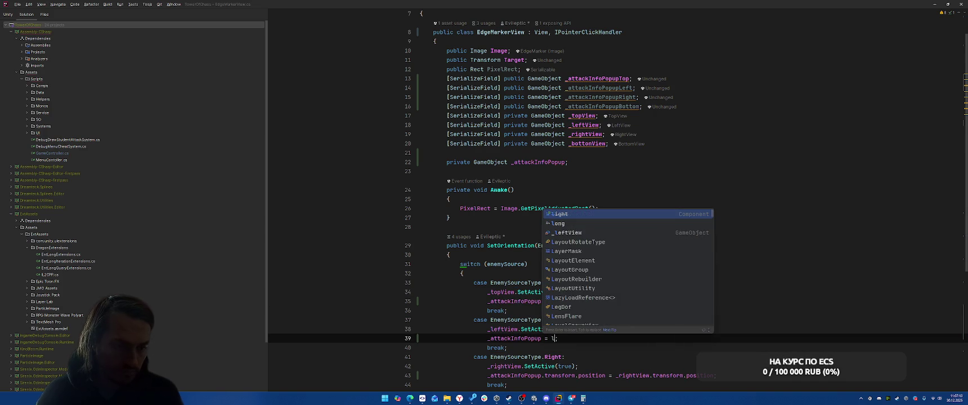
{"action": "key", "text": "Down"}
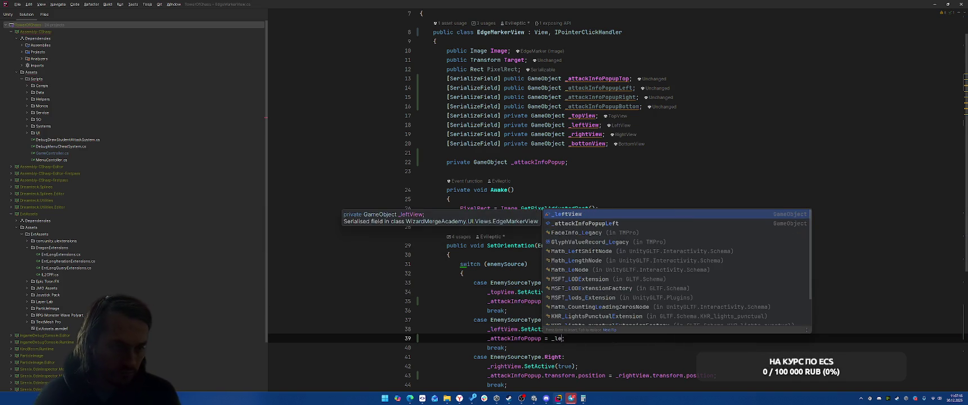
{"action": "key", "text": "Return"}
Replace the Right and Bottom cases' position code with _attackInfoPopupRight and _attackInfoPopupBottom assignments.
{"action": "scroll", "coordinate": [590, 253], "scroll_direction": "down", "scroll_amount": 5}
{"action": "left_click_drag", "start_coordinate": [541, 236], "coordinate": [712, 237]}
{"action": "type", "text": "= "}
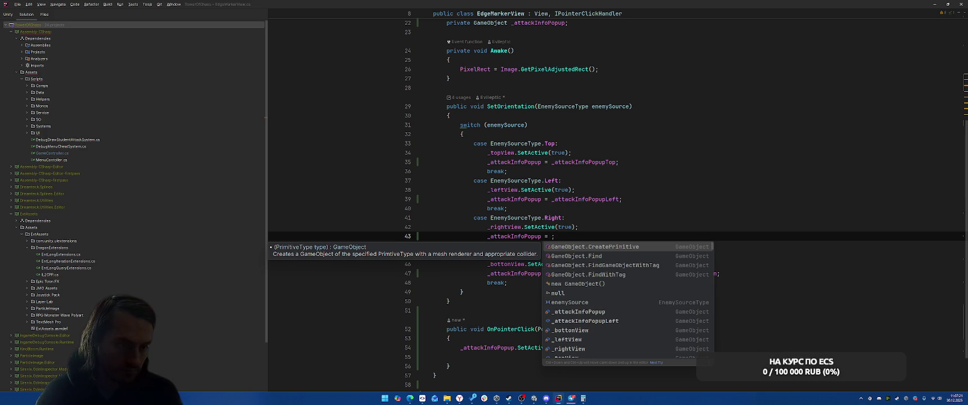
{"action": "type", "text": "_ri"}
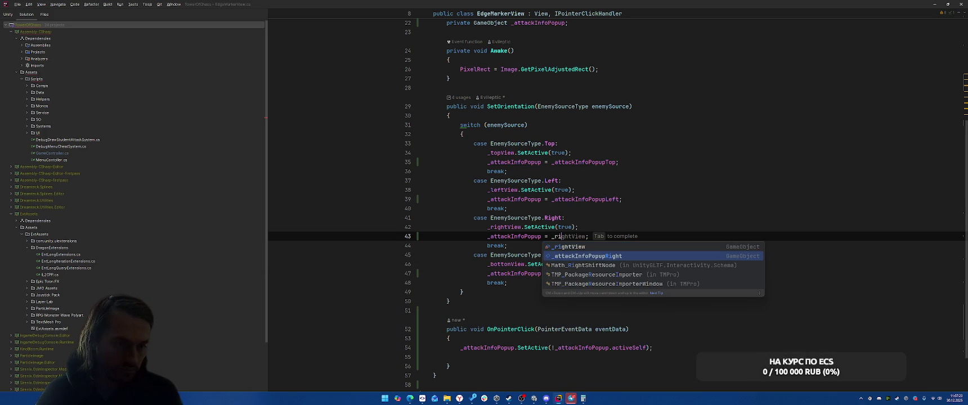
{"action": "key", "text": "Return"}
{"action": "left_click_drag", "start_coordinate": [542, 273], "coordinate": [718, 274]}
{"action": "type", "text": "= _bo"}
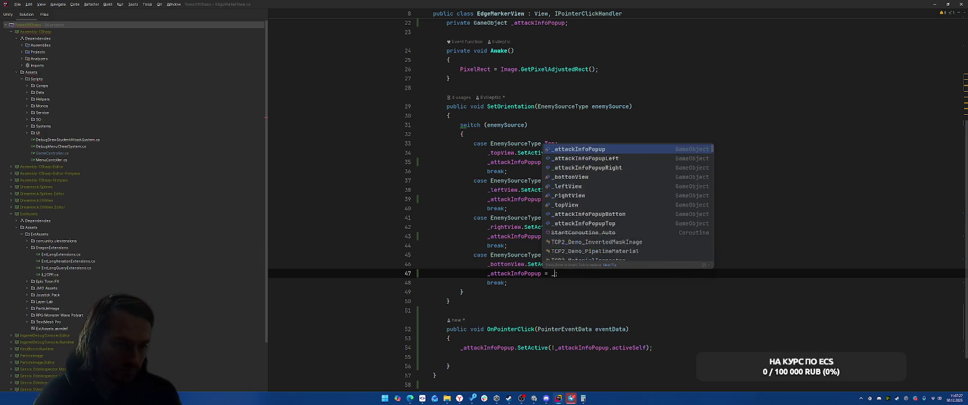
{"action": "key", "text": "Down"}
{"action": "key", "text": "Return"}
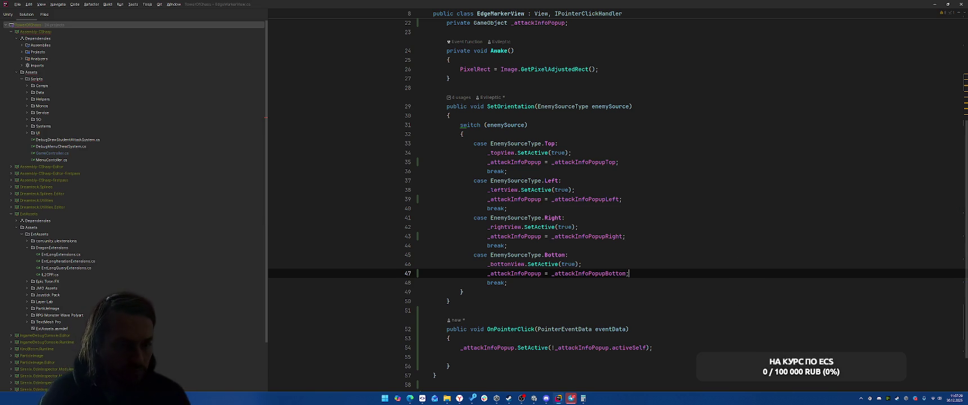
Remove the stray empty line in OnPointerClick and start a new line below EdgeMarkerView.
{"action": "left_click", "coordinate": [700, 246]}
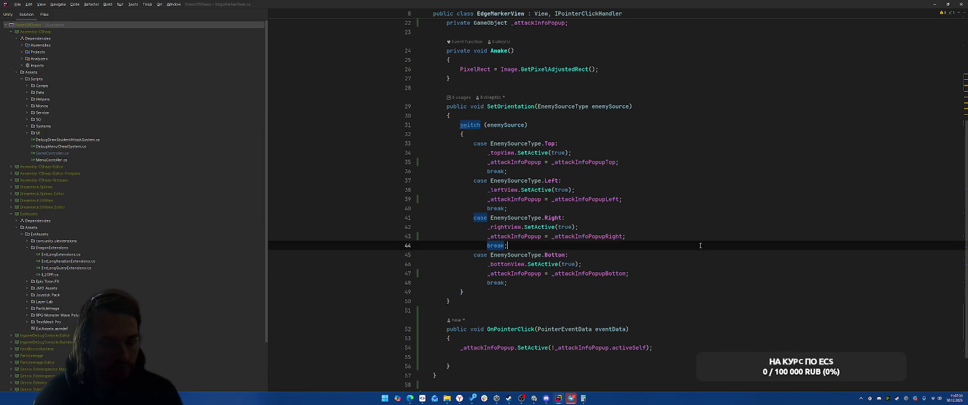
{"action": "left_click", "coordinate": [715, 193]}
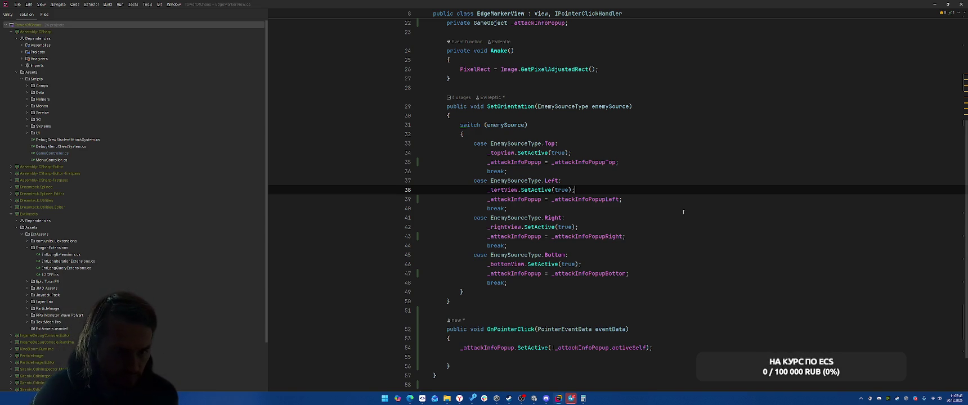
{"action": "key", "text": "ctrl+z"}
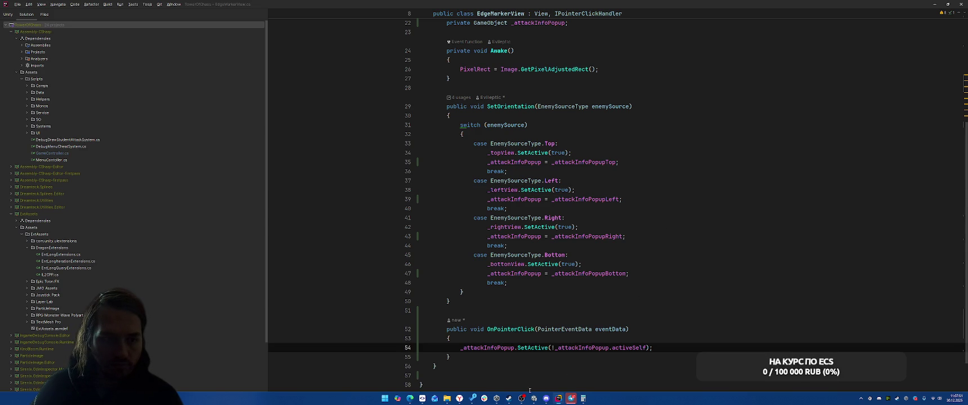
{"action": "key", "text": "Down"}
{"action": "key", "text": "Down"}
{"action": "key", "text": "Down"}
{"action": "key", "text": "Return"}
{"action": "type", "text": "public vo"}
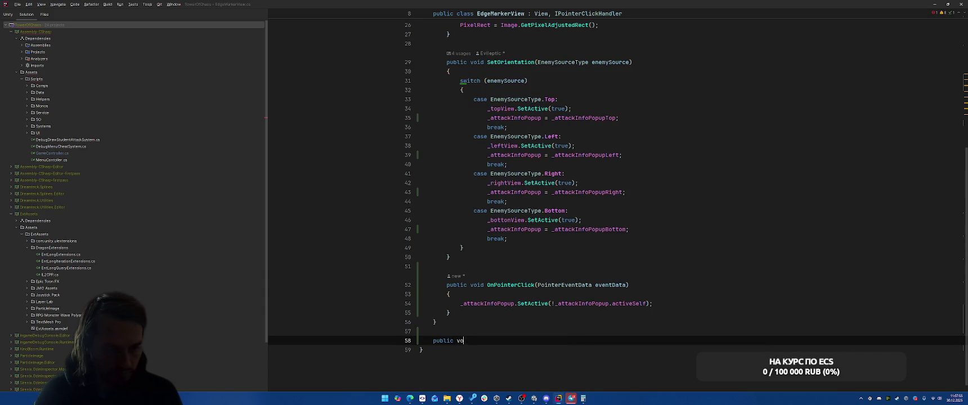
Declare class CloseOnAnyClick : MonoBehaviour with an Update method.
{"action": "key", "text": "BackSpace"}
{"action": "type", "text": "class Close"}
{"action": "type", "text": "OnAny"}
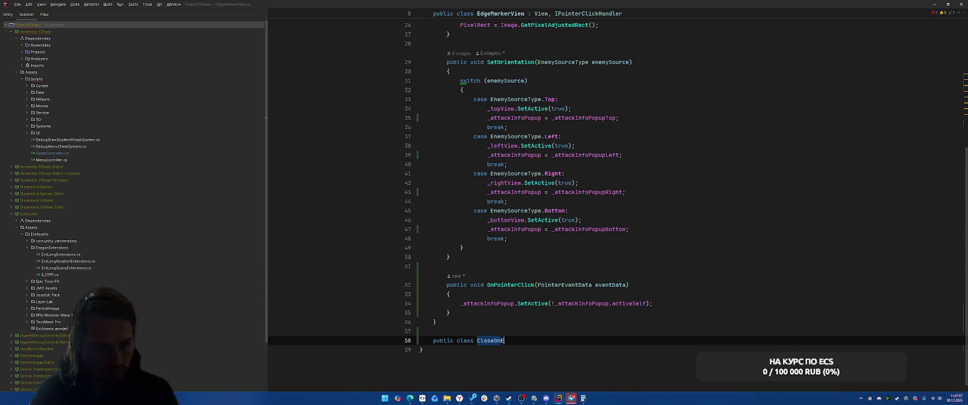
{"action": "type", "text": "Click : MOno"}
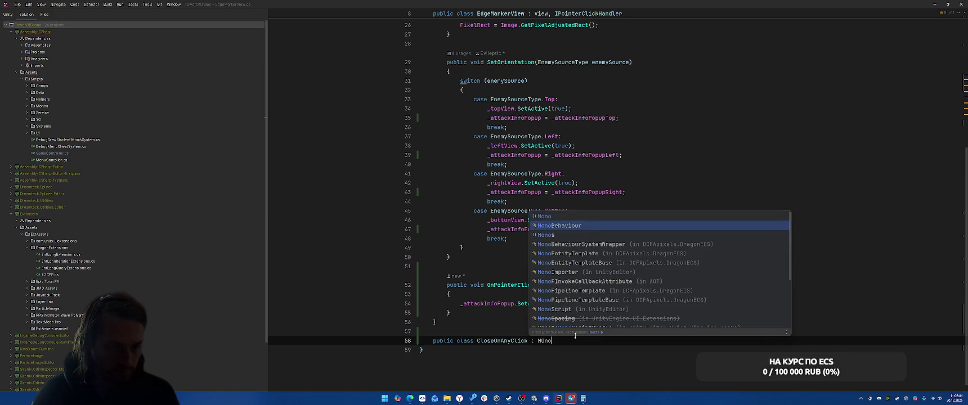
{"action": "key", "text": "Down"}
{"action": "key", "text": "Return"}
{"action": "key", "text": "Return"}
{"action": "type", "text": "{"}
{"action": "key", "text": "Return"}
{"action": "type", "text": "void Update"}
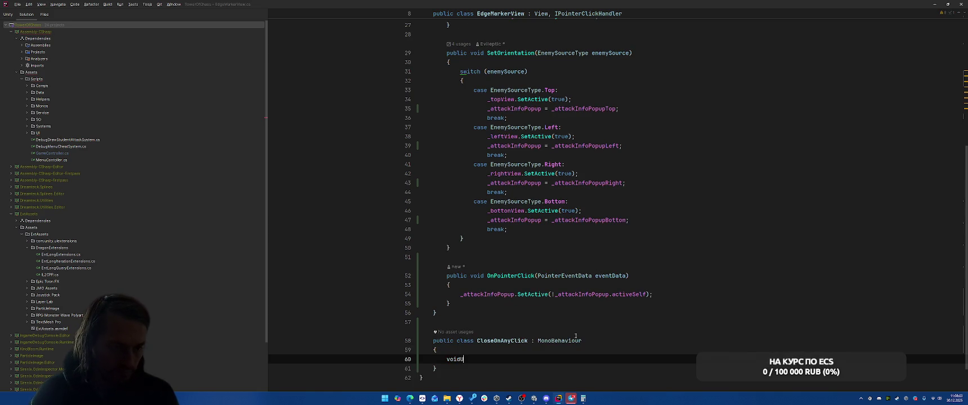
{"action": "key", "text": "Return"}
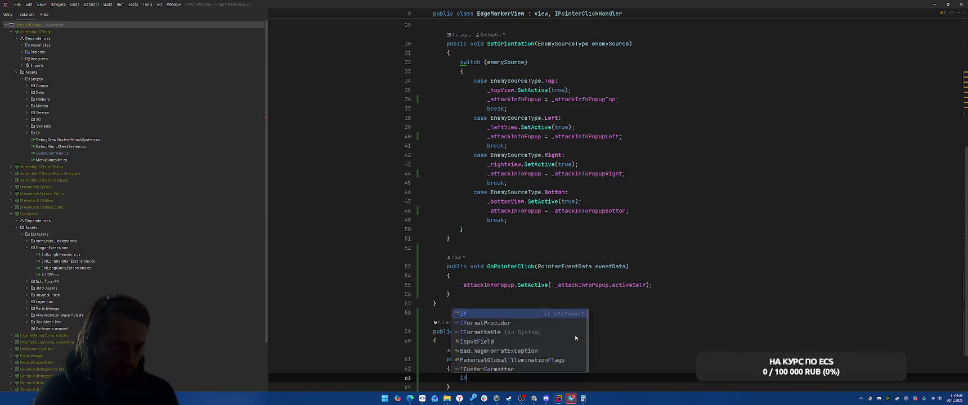
In Update, call gameObject.SetActive(false) when Input.GetMouseButtonUp(0) is true.
{"action": "type", "text": "if (Input.Getm"}
{"action": "type", "text": "up"}
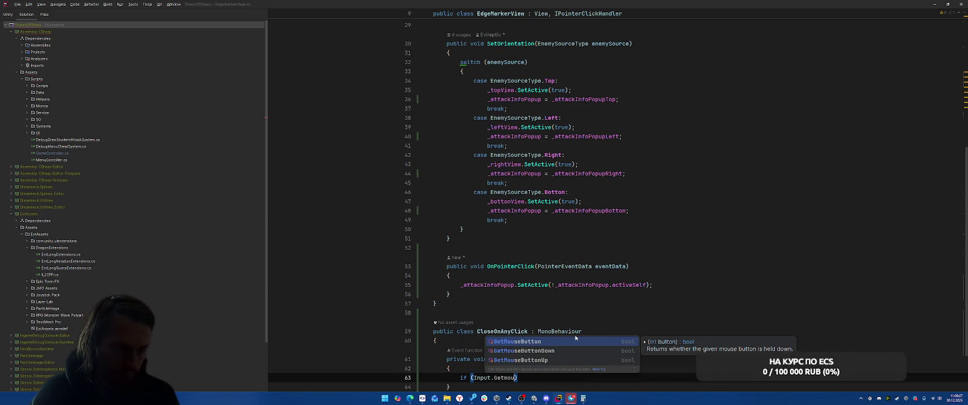
{"action": "key", "text": "Return"}
{"action": "scroll", "coordinate": [665, 318], "scroll_direction": "down", "scroll_amount": 2}
{"action": "type", "text": "0"}
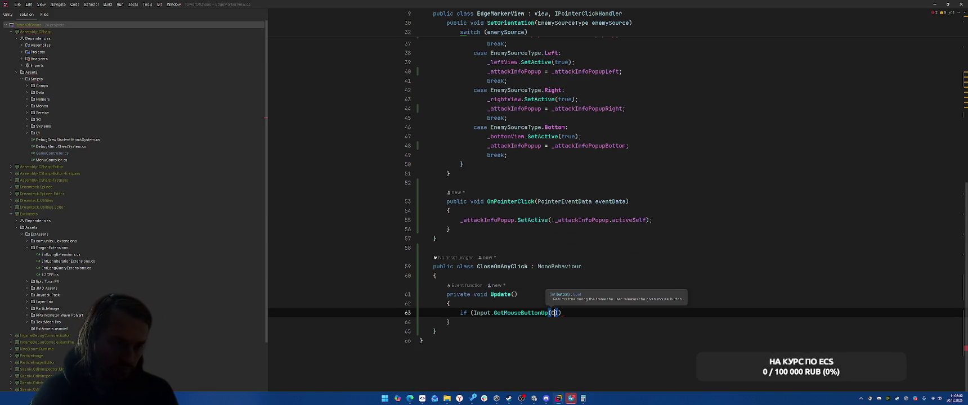
{"action": "key", "text": "End"}
{"action": "key", "text": "Return"}
{"action": "type", "text": "{"}
{"action": "key", "text": "Return"}
{"action": "type", "text": "game"}
{"action": "key", "text": "Return"}
{"action": "type", "text": ".SetA"}
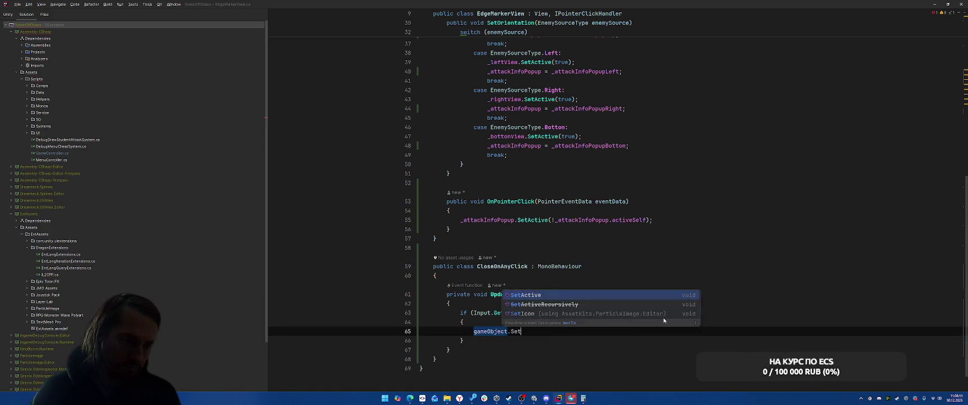
{"action": "key", "text": "Return"}
{"action": "type", "text": "false);"}
Move CloseOnAnyClick into its own file using the Alt+Enter quick fix.
{"action": "left_click", "coordinate": [510, 266]}
{"action": "key", "text": "alt+Return"}
{"action": "key", "text": "Down"}
{"action": "key", "text": "Return"}
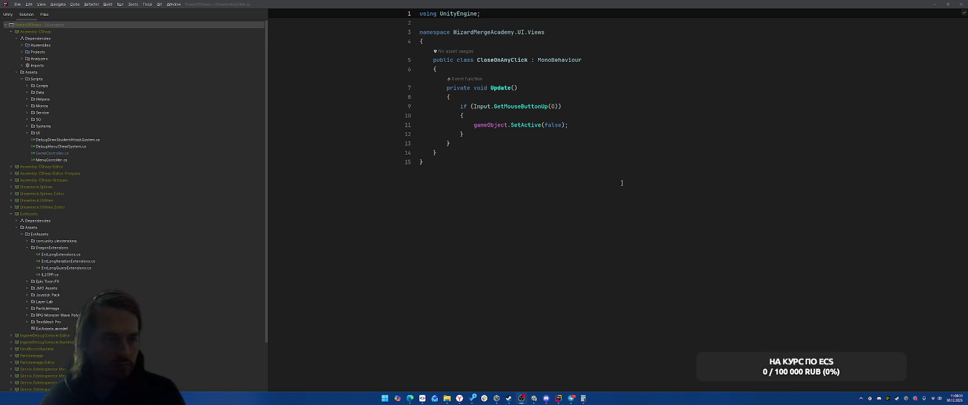
Switch from Rider back to the Unity editor.
{"action": "key", "text": "alt+Tab"}
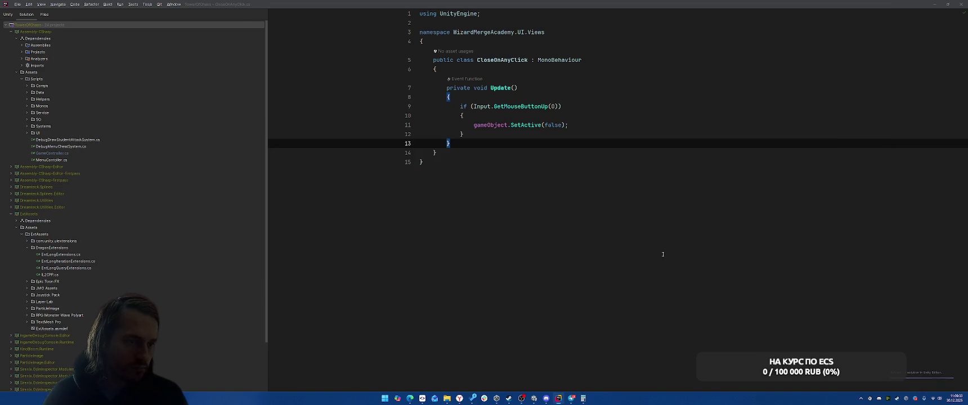
{"action": "key", "text": "alt+Tab"}
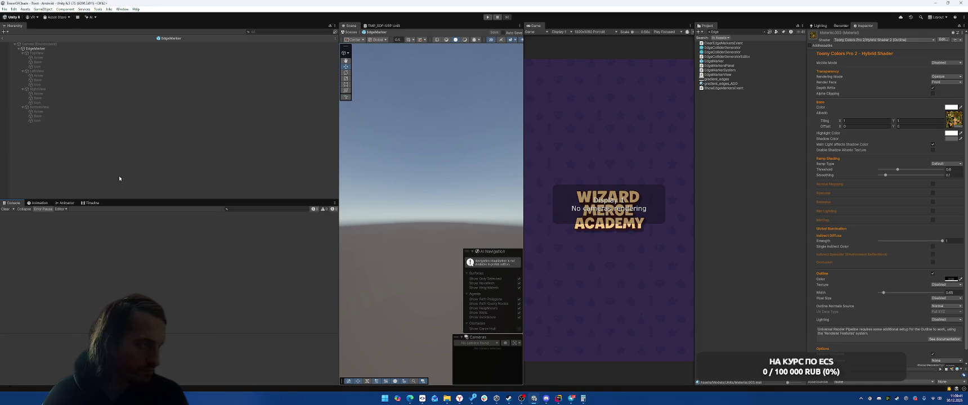
Add a UI Panel child under EdgeMarker and name it AttackInfoPopup.
{"action": "right_click", "coordinate": [49, 49]}
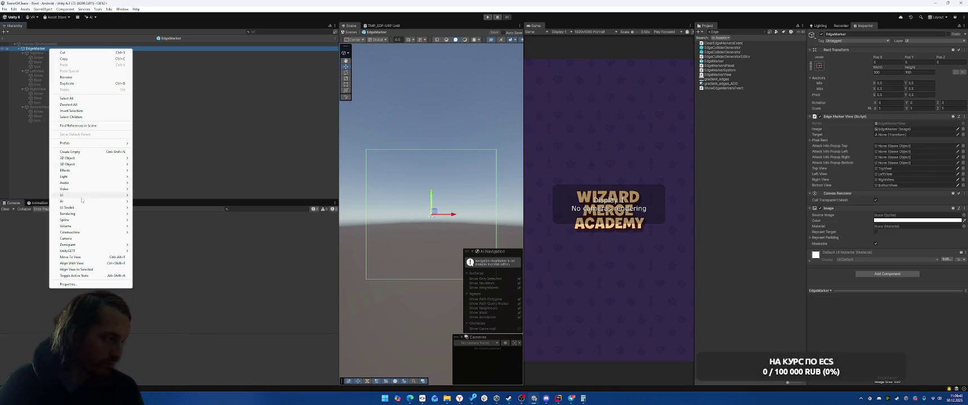
{"action": "mouse_move", "coordinate": [88, 195]}
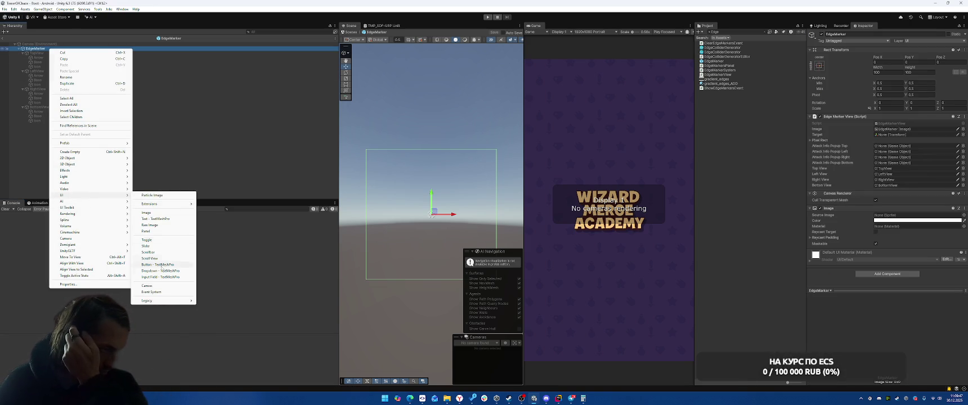
{"action": "left_click", "coordinate": [147, 232]}
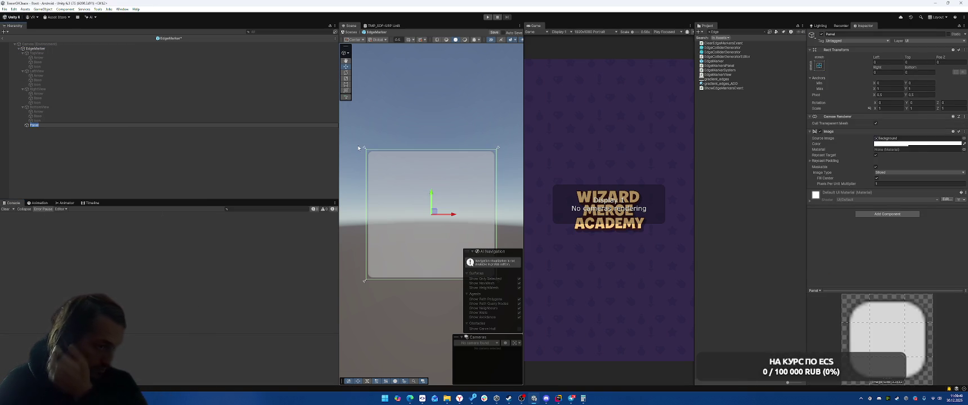
{"action": "type", "text": "Bo"}
{"action": "key", "text": "BackSpace"}
{"action": "key", "text": "BackSpace"}
{"action": "key", "text": "BackSpace"}
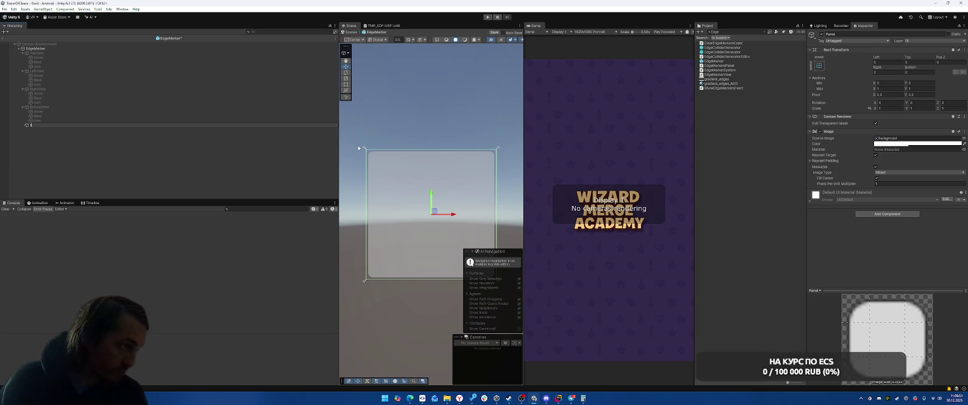
{"action": "key", "text": "BackSpace"}
{"action": "key", "text": "BackSpace"}
{"action": "key", "text": "BackSpace"}
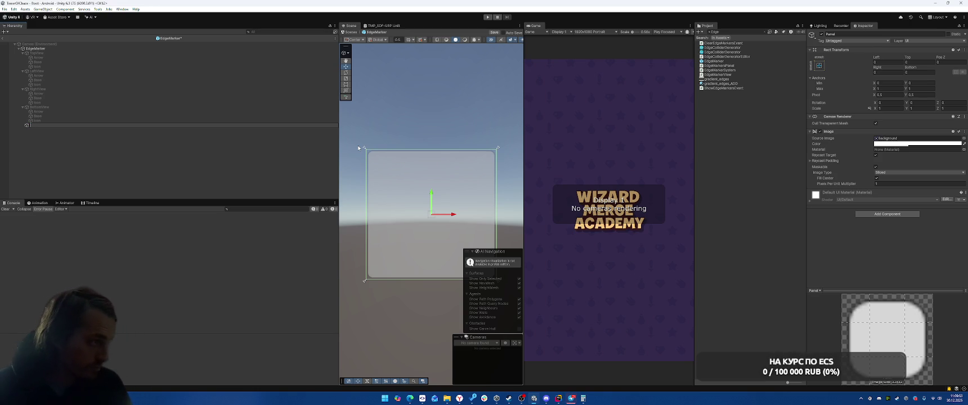
{"action": "type", "text": "ArttackPop"}
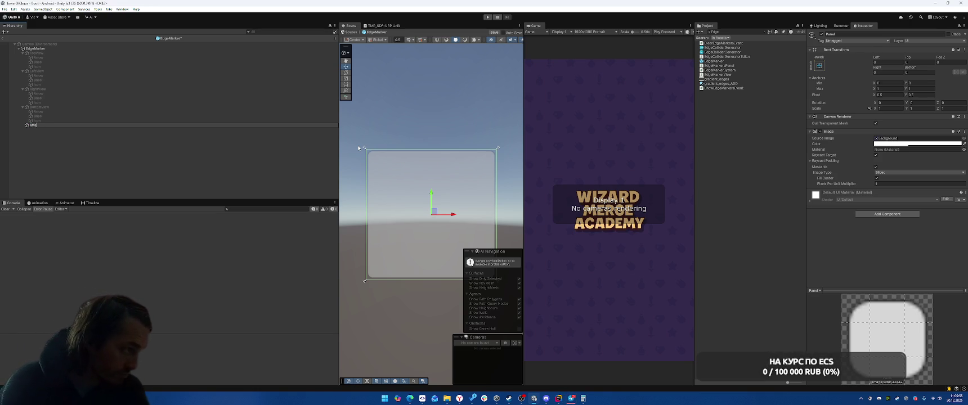
{"action": "key", "text": "BackSpace"}
{"action": "key", "text": "BackSpace"}
{"action": "key", "text": "BackSpace"}
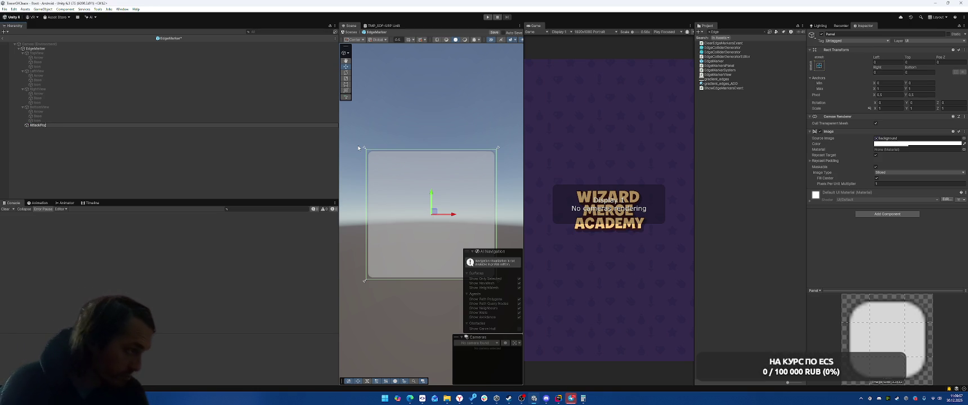
{"action": "type", "text": "InfoB"}
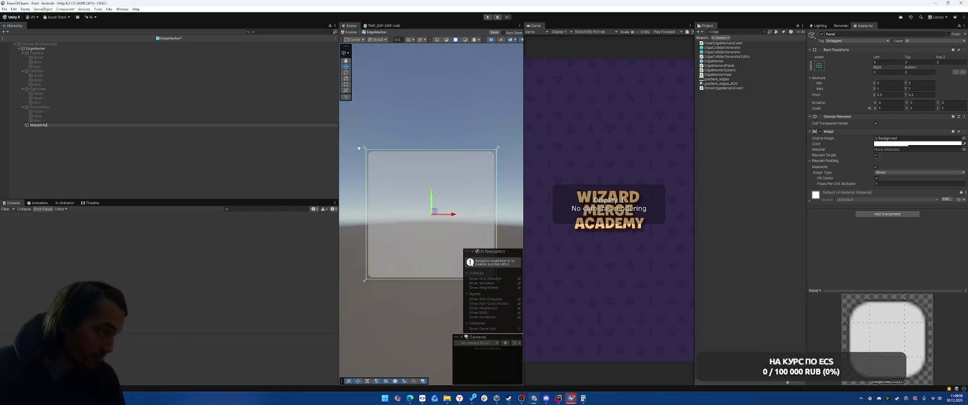
{"action": "type", "text": "opup"}
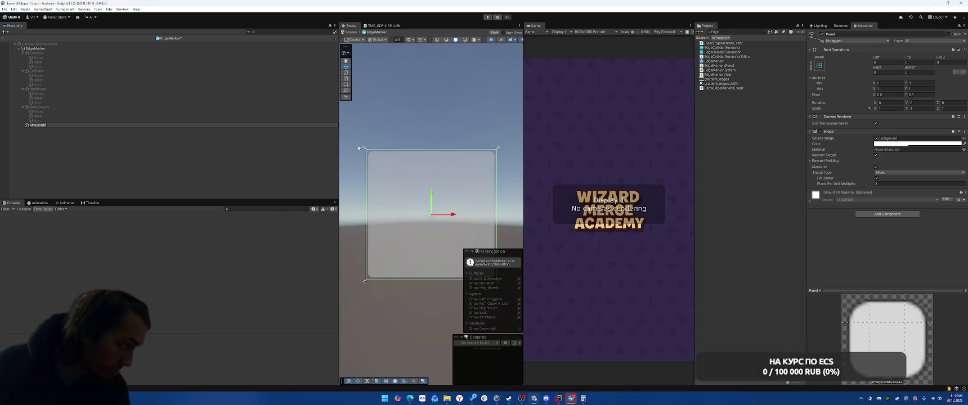
{"action": "key", "text": "Return"}
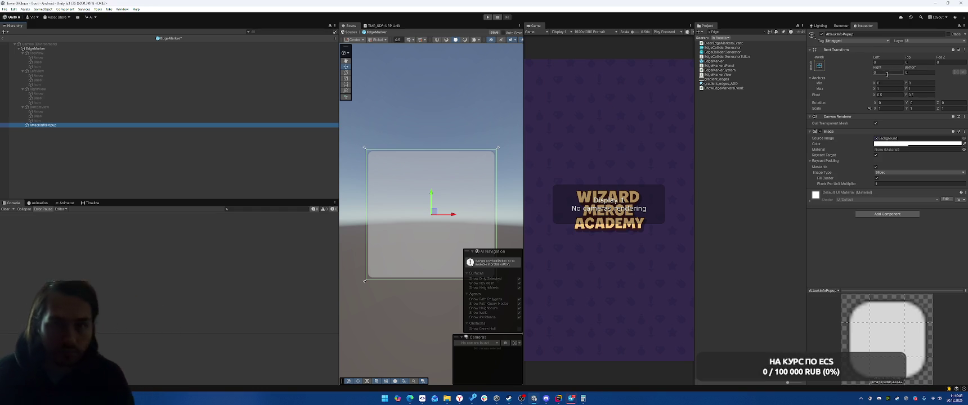
Centre the popup's anchors at 0.5 and size it 300 by 300.
{"action": "left_click", "coordinate": [893, 83]}
{"action": "type", "text": "0.5"}
{"action": "key", "text": "Tab"}
{"action": "type", "text": "0.5"}
{"action": "key", "text": "Tab"}
{"action": "type", "text": "0.5"}
{"action": "key", "text": "Tab"}
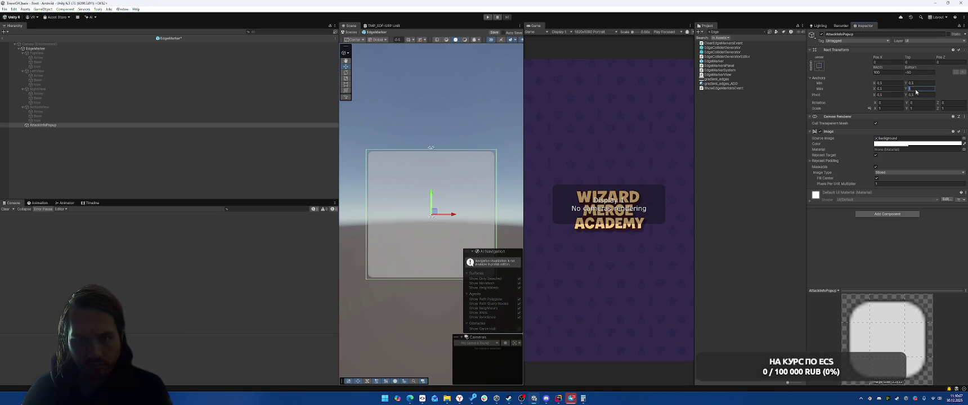
{"action": "left_click", "coordinate": [903, 72]}
{"action": "type", "text": "300"}
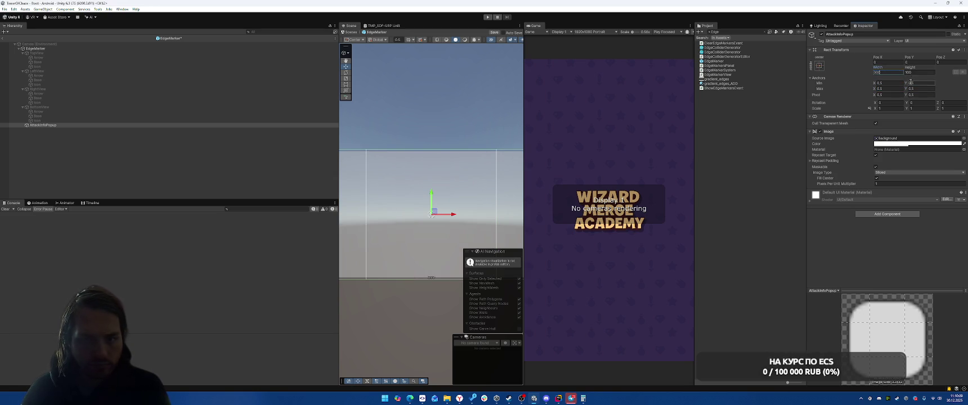
{"action": "left_click", "coordinate": [922, 72]}
{"action": "type", "text": "300"}
Try the Popup_Box_Bg sprite as the popup's source image.
{"action": "scroll", "coordinate": [420, 140], "scroll_direction": "up", "scroll_amount": 3}
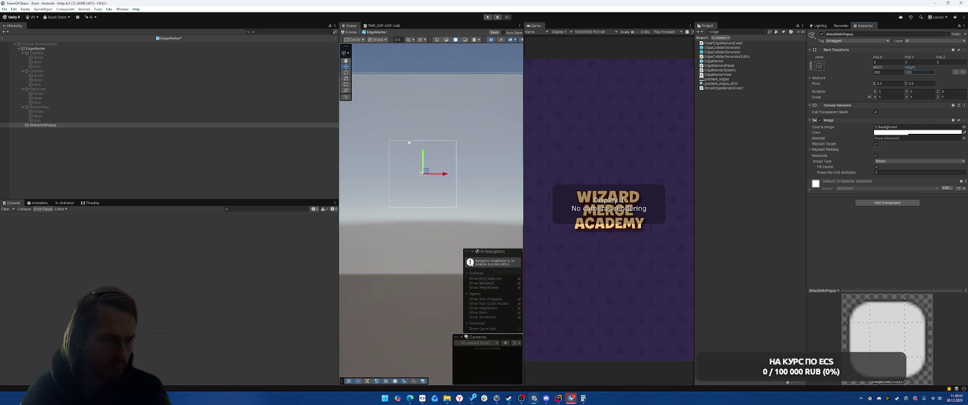
{"action": "left_click", "coordinate": [964, 127]}
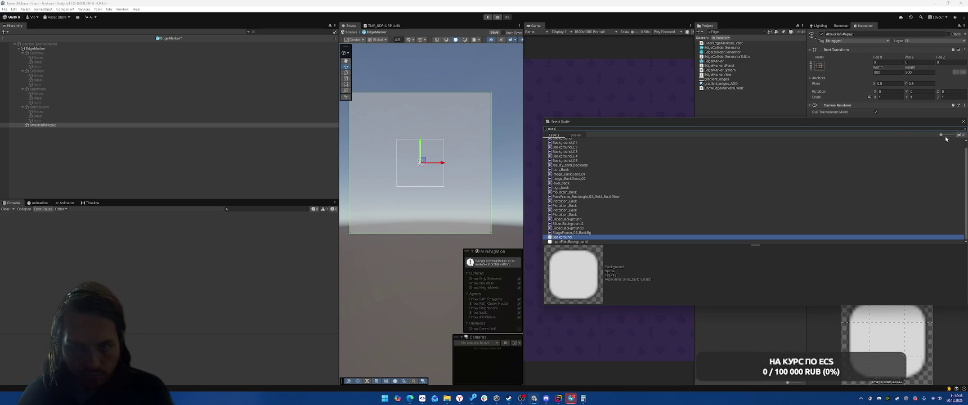
{"action": "left_click", "coordinate": [948, 136]}
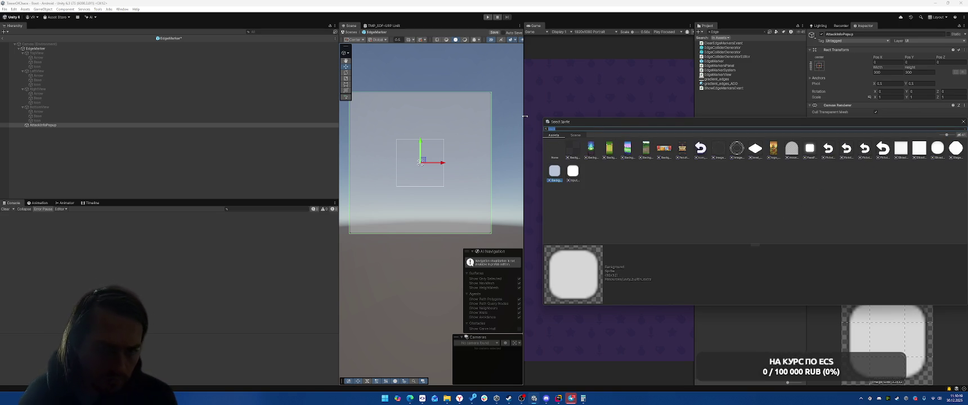
{"action": "type", "text": "popup"}
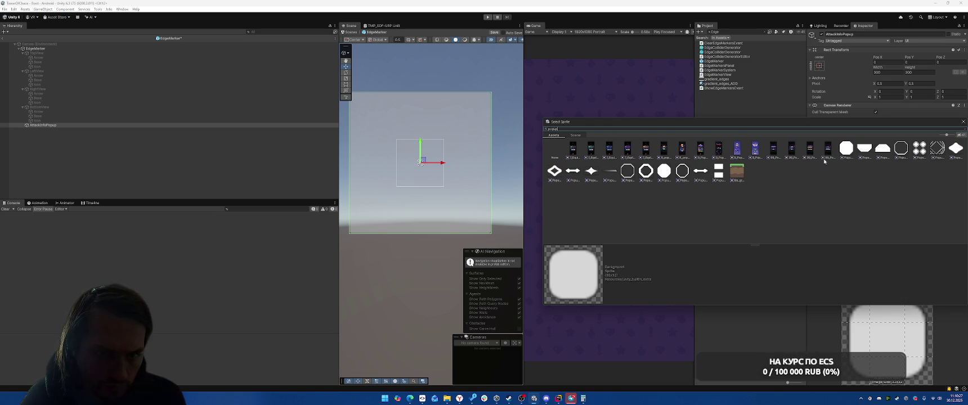
{"action": "double_click", "coordinate": [847, 147]}
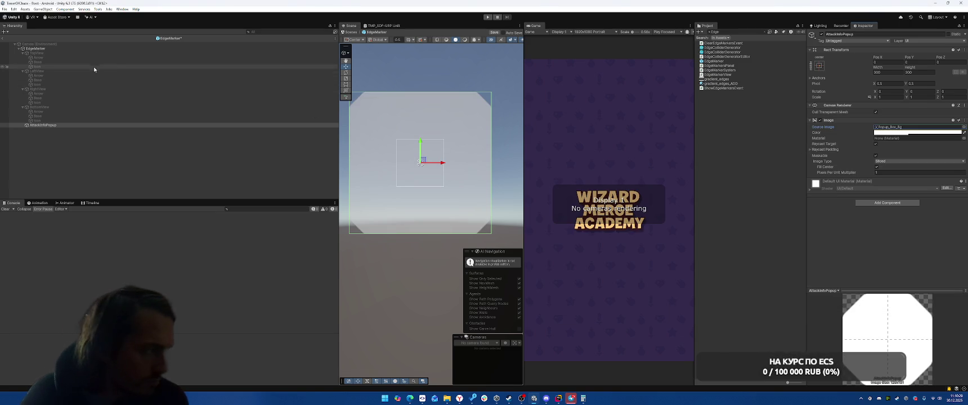
Check which sprite TopView's Arrow image uses, then reselect AttackInfoPopup.
{"action": "left_click", "coordinate": [101, 53]}
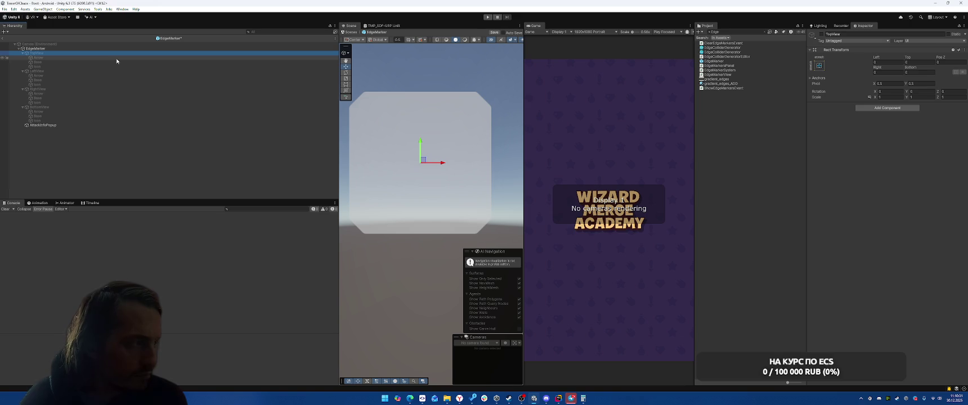
{"action": "left_click", "coordinate": [116, 58]}
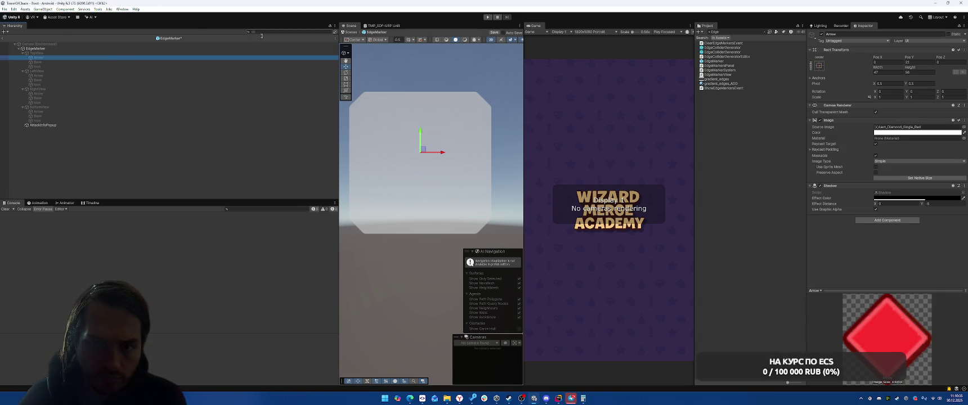
{"action": "left_click", "coordinate": [904, 127]}
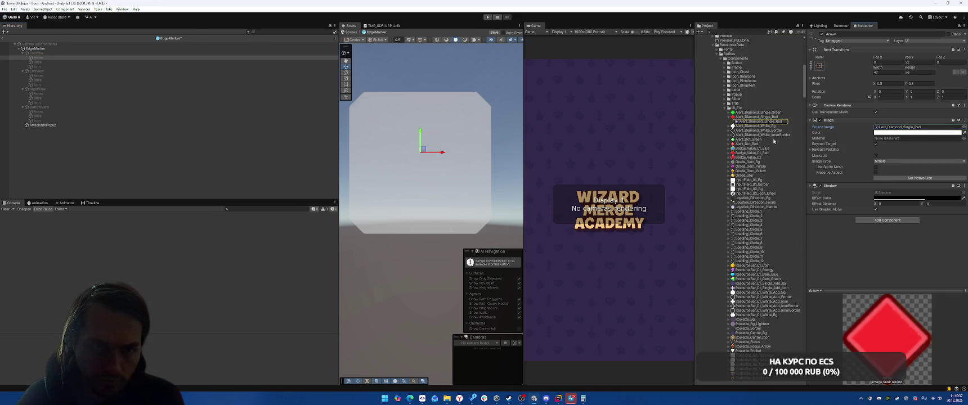
{"action": "left_click", "coordinate": [729, 117]}
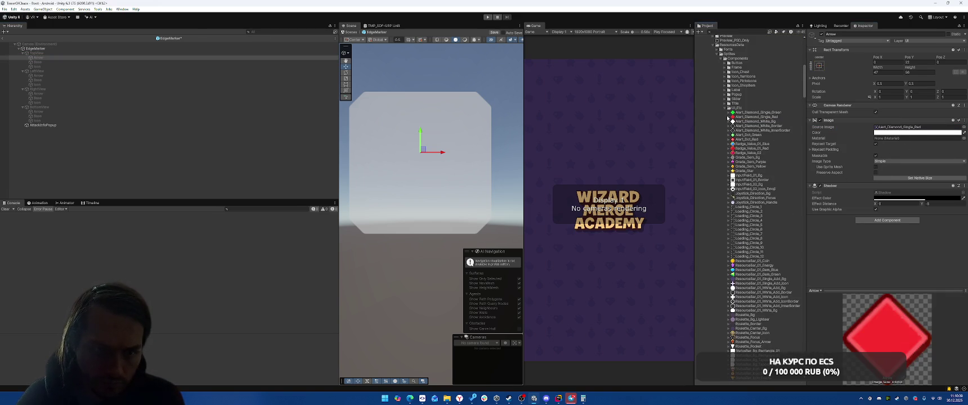
{"action": "left_click", "coordinate": [51, 125]}
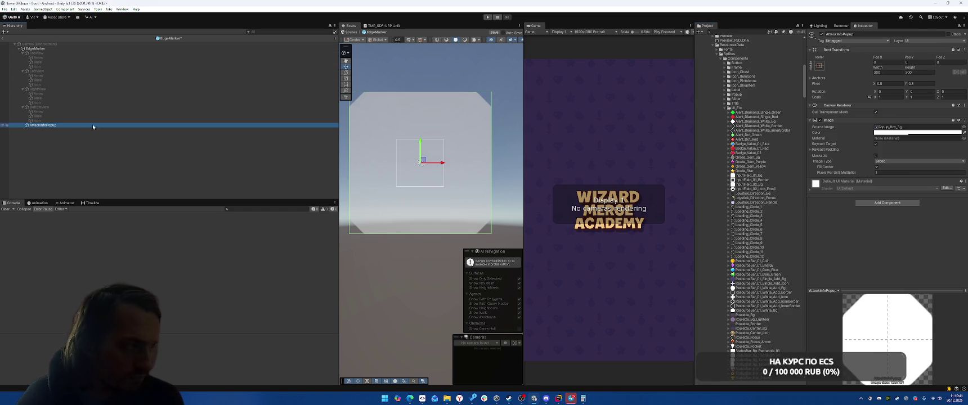
Apply the CardFrame_Hexagon_01_Purple_Bg sprite and make its colour fully opaque.
{"action": "left_click", "coordinate": [964, 127]}
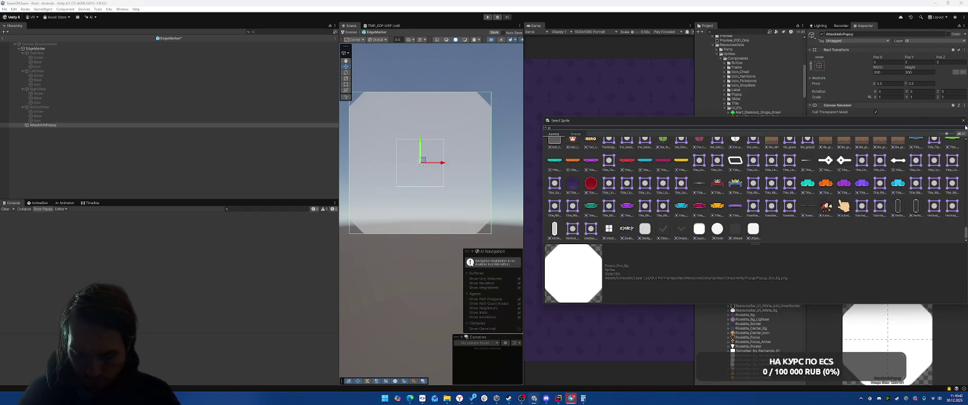
{"action": "type", "text": "urple"}
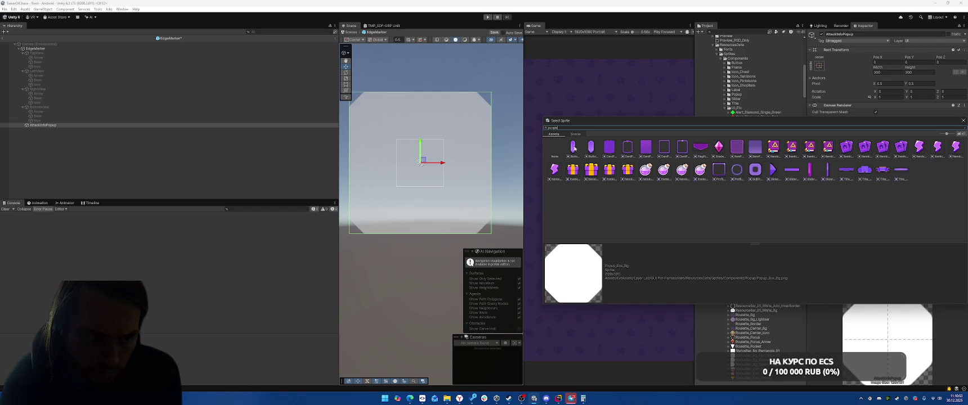
{"action": "left_click", "coordinate": [611, 148]}
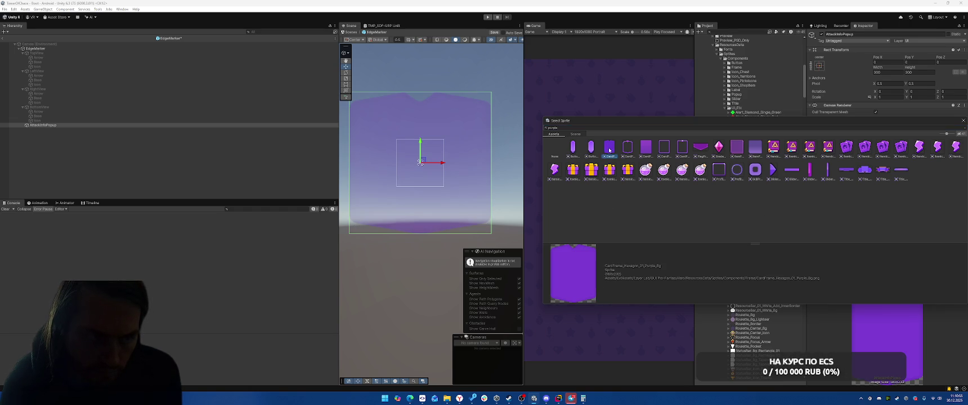
{"action": "double_click", "coordinate": [609, 150]}
{"action": "left_click", "coordinate": [896, 134]}
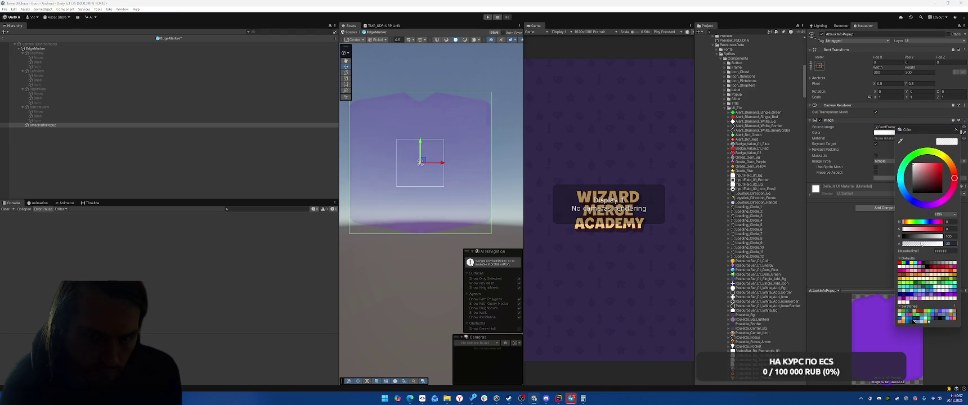
{"action": "left_click_drag", "start_coordinate": [917, 245], "coordinate": [945, 245]}
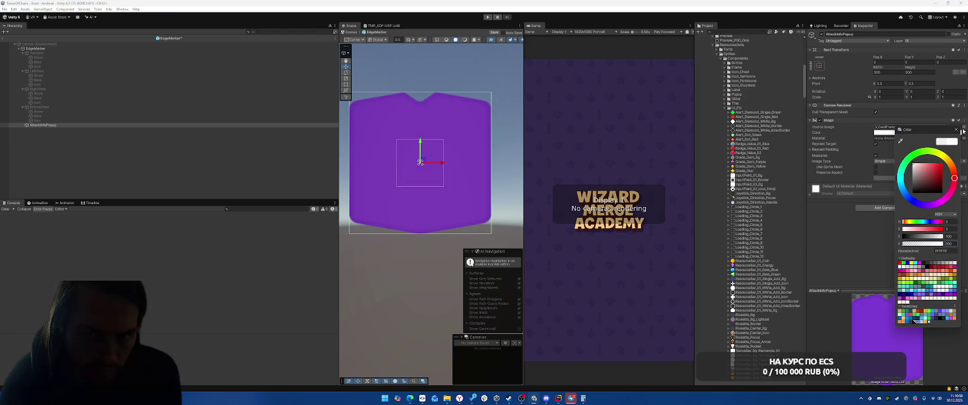
{"action": "left_click", "coordinate": [901, 127]}
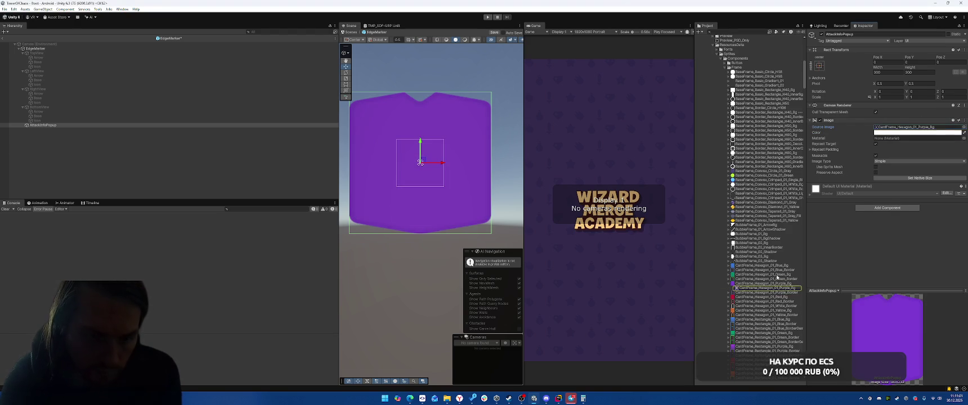
Keep the solid purple background and add a duplicate of AttackInfoPopup as its child.
{"action": "left_click_drag", "start_coordinate": [752, 289], "coordinate": [918, 127]}
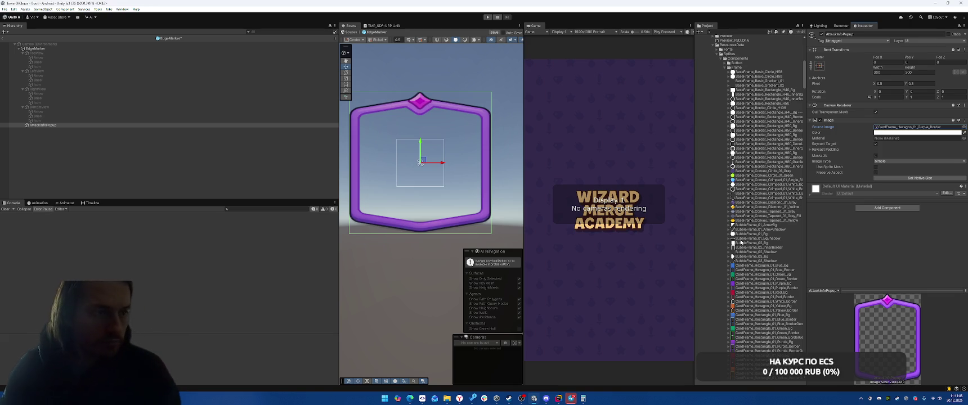
{"action": "key", "text": "ctrl+z"}
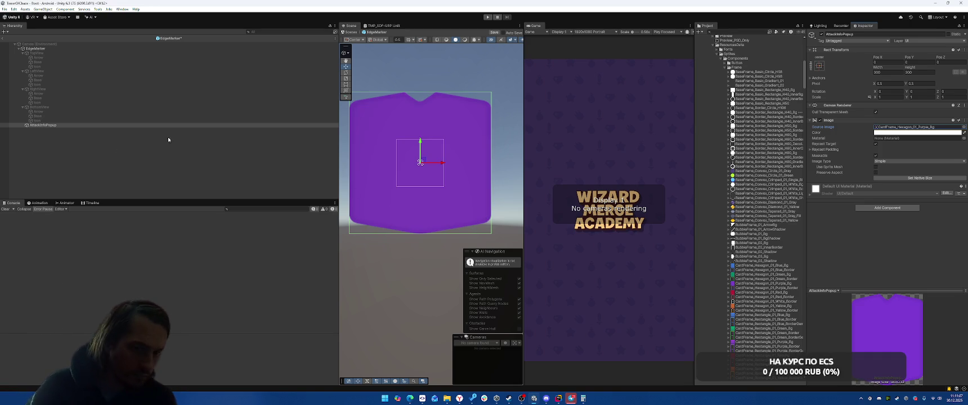
{"action": "left_click", "coordinate": [92, 125]}
{"action": "key", "text": "ctrl+d"}
{"action": "left_click_drag", "start_coordinate": [82, 130], "coordinate": [87, 125]}
{"action": "left_click", "coordinate": [23, 125]}
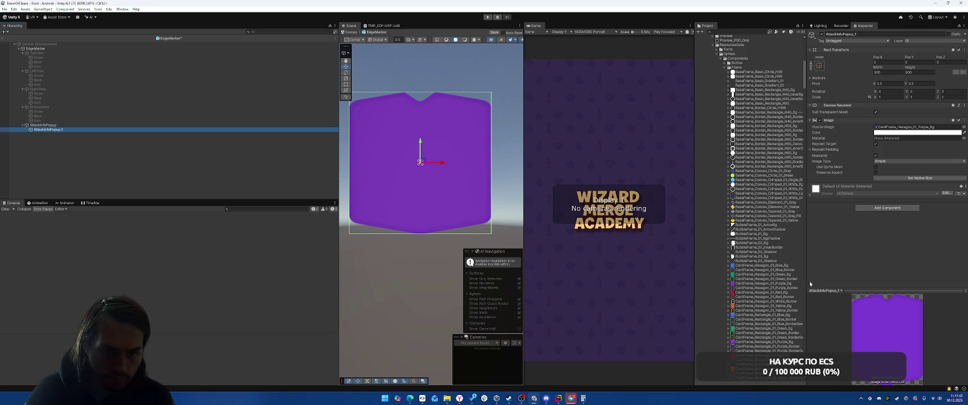
Give the child the Purple_Border sprite with Sliced image type and open its Sprite Editor.
{"action": "left_click_drag", "start_coordinate": [767, 287], "coordinate": [903, 129]}
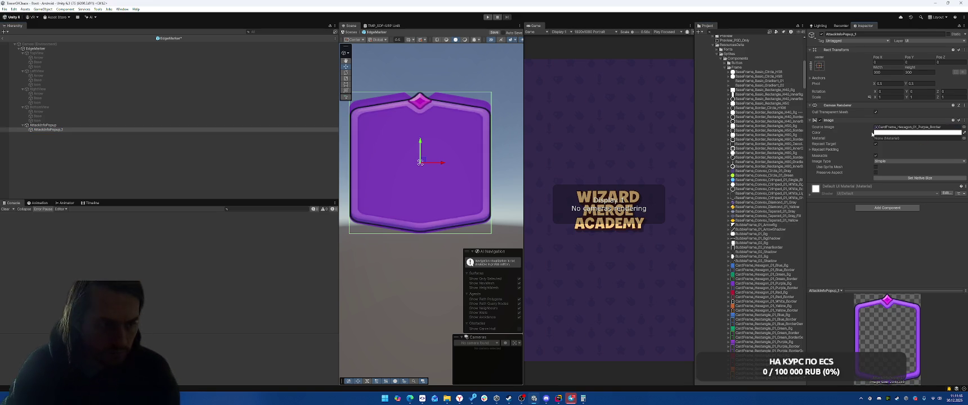
{"action": "left_click", "coordinate": [901, 162]}
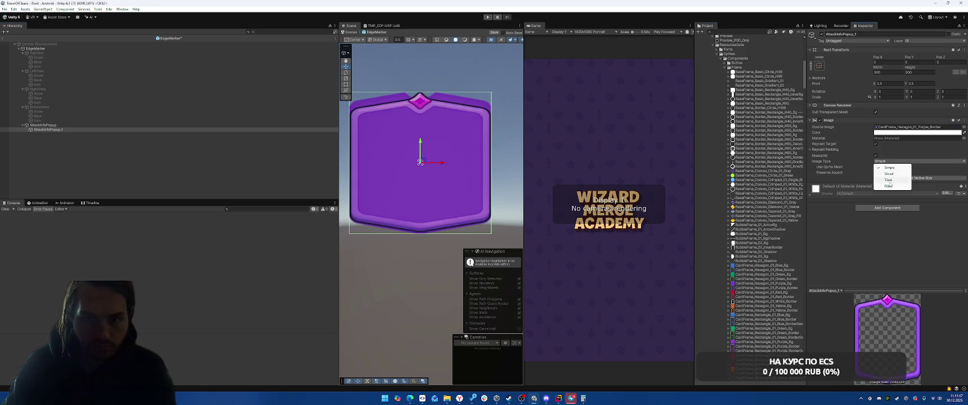
{"action": "left_click", "coordinate": [889, 174]}
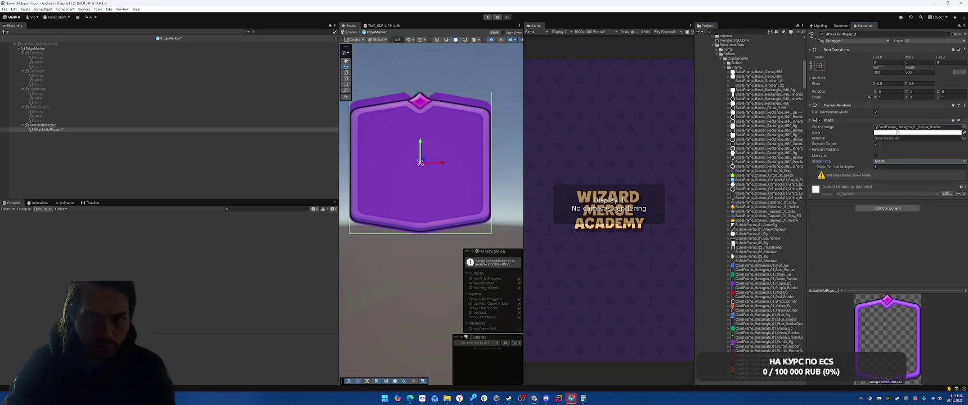
{"action": "left_click", "coordinate": [882, 129]}
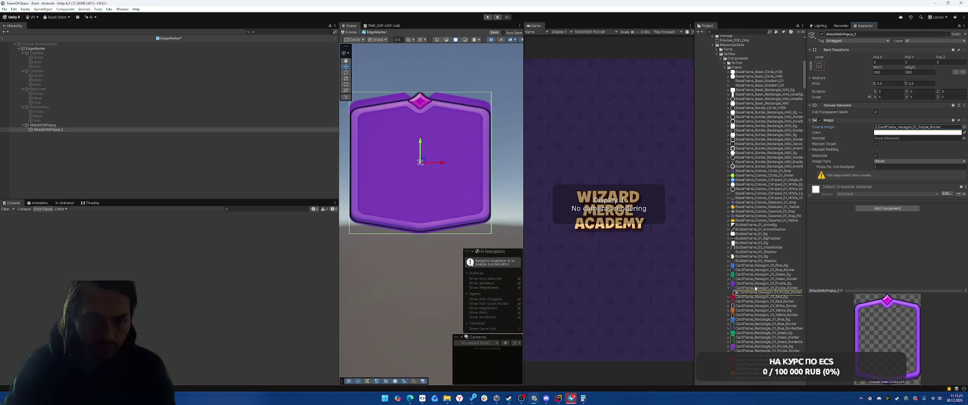
{"action": "double_click", "coordinate": [882, 129]}
{"action": "left_click", "coordinate": [892, 102]}
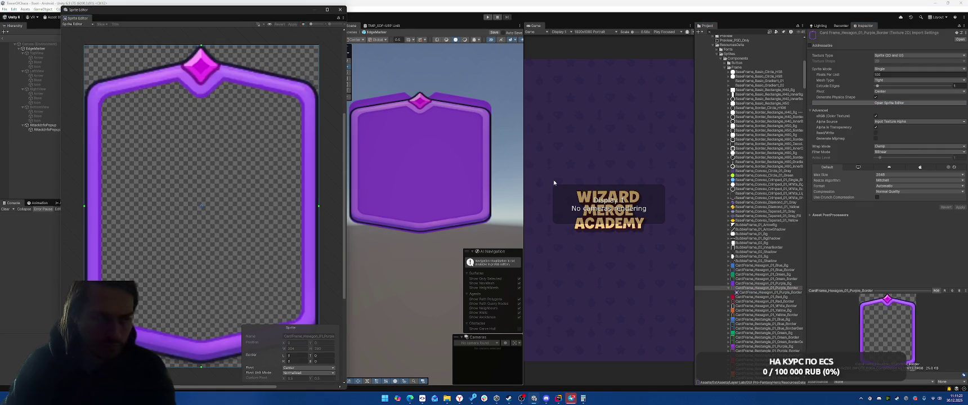
Set the Purple_Border sprite's top and bottom slice borders to 60.
{"action": "mouse_move", "coordinate": [235, 49]}
{"action": "left_mouse_down"}
{"action": "mouse_move", "coordinate": [239, 115]}
{"action": "mouse_move", "coordinate": [240, 107]}
{"action": "left_mouse_up"}
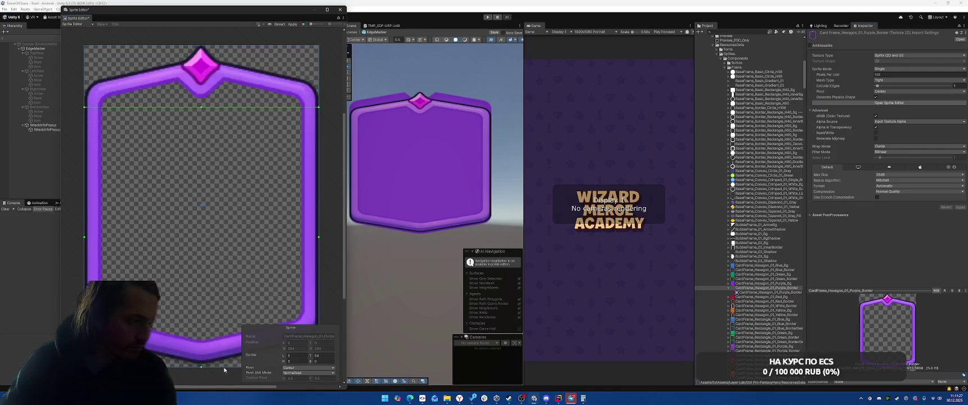
{"action": "left_click_drag", "start_coordinate": [222, 314], "coordinate": [224, 317]}
{"action": "type", "text": "60"}
{"action": "left_click", "coordinate": [325, 361]}
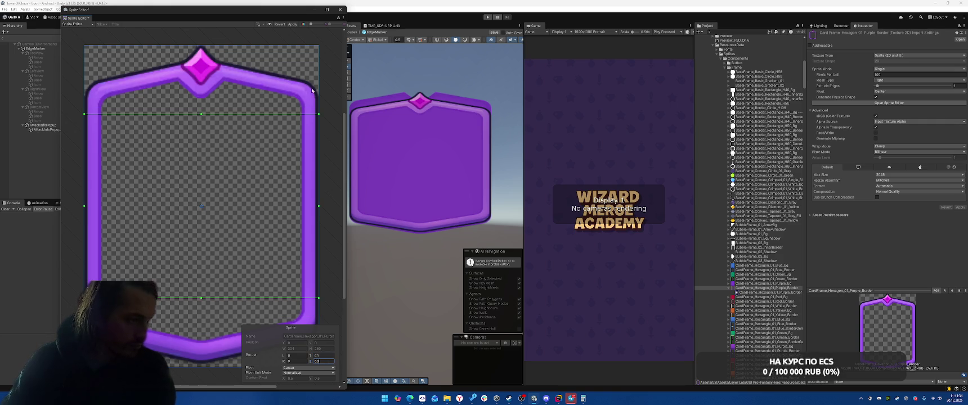
{"action": "left_click", "coordinate": [340, 10]}
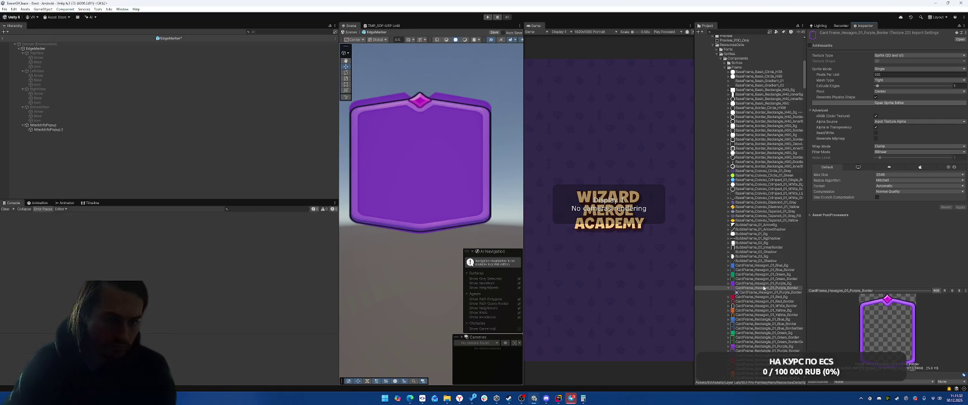
Give the Purple_Bg sprite top and bottom borders of 60, apply, and reselect AttackInfoPopup.
{"action": "left_click", "coordinate": [763, 283]}
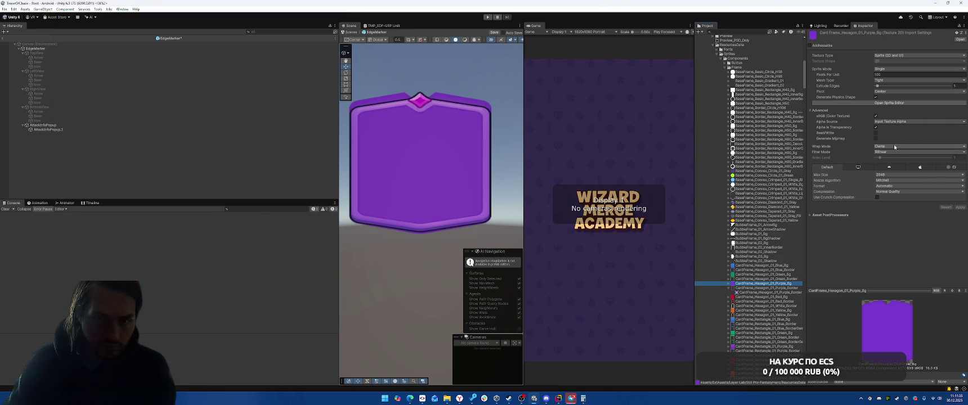
{"action": "left_click", "coordinate": [889, 102]}
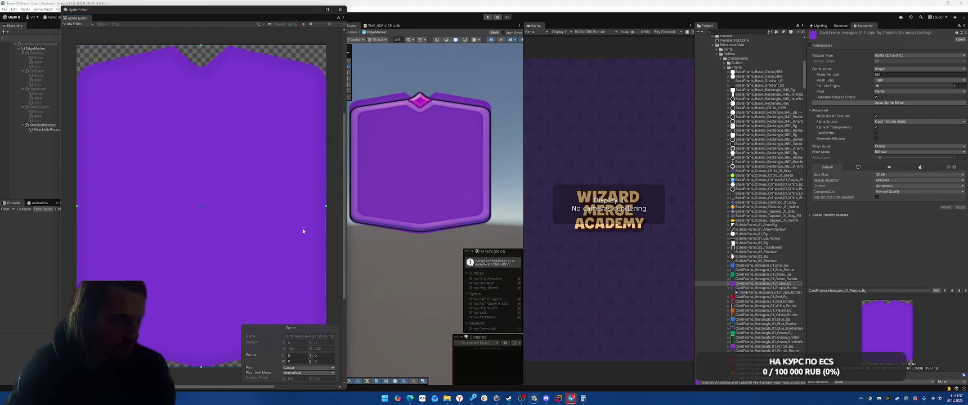
{"action": "type", "text": "60"}
{"action": "left_click", "coordinate": [324, 360]}
{"action": "type", "text": "60"}
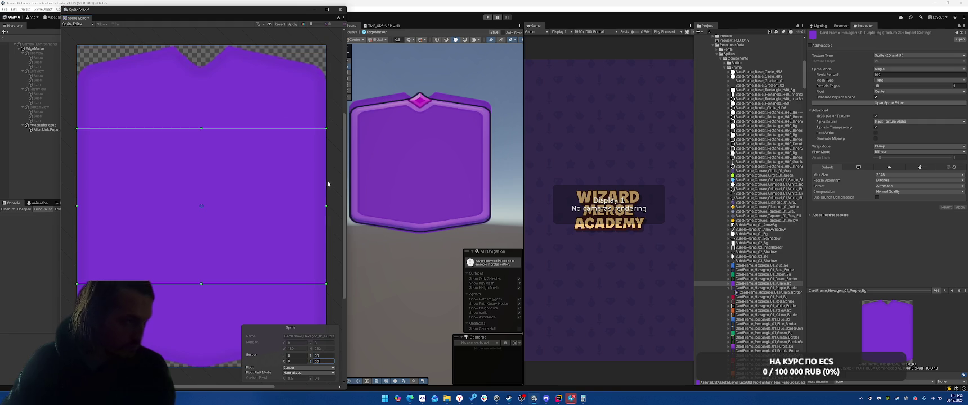
{"action": "left_click", "coordinate": [293, 24]}
{"action": "left_click", "coordinate": [340, 9]}
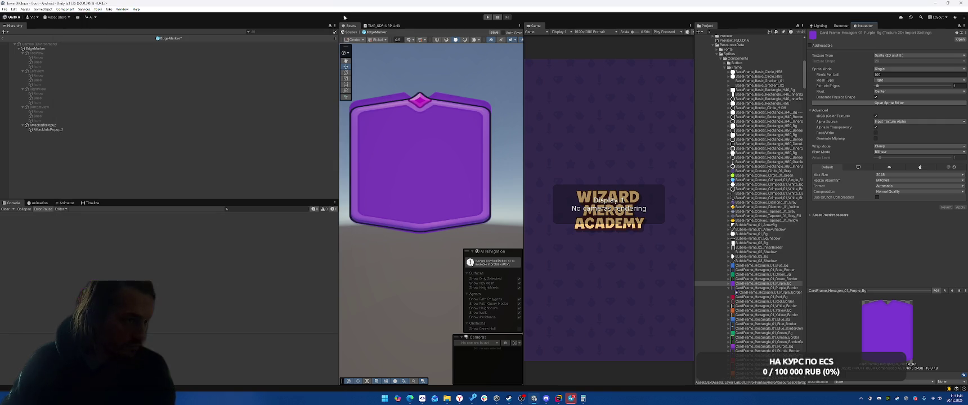
{"action": "left_click", "coordinate": [113, 125]}
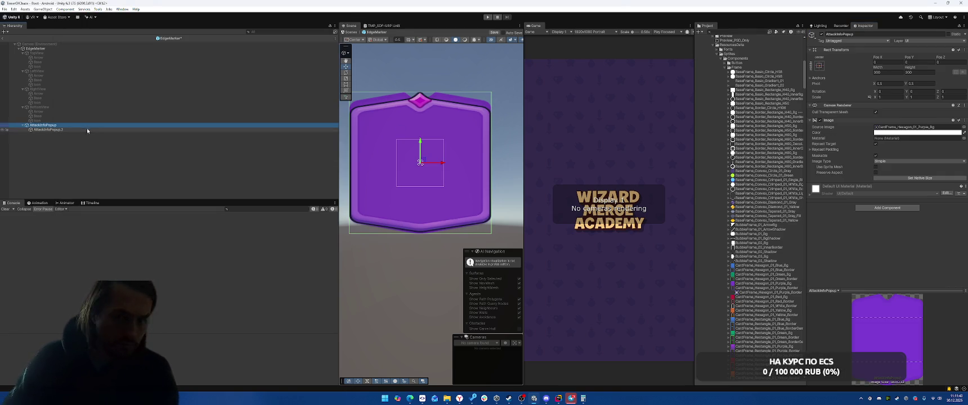
Make the popup background Sliced and stretch-anchor the AttackInfoPopup_1 border frame over it.
{"action": "left_click", "coordinate": [901, 161]}
{"action": "left_click", "coordinate": [890, 174]}
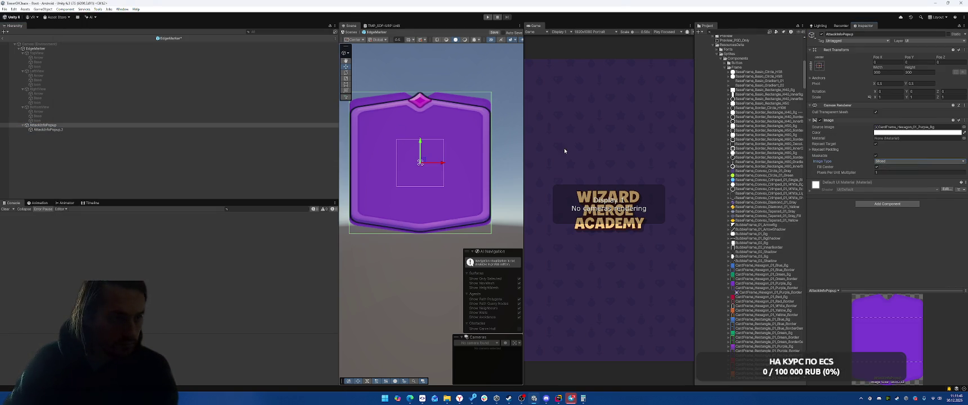
{"action": "left_click", "coordinate": [105, 130]}
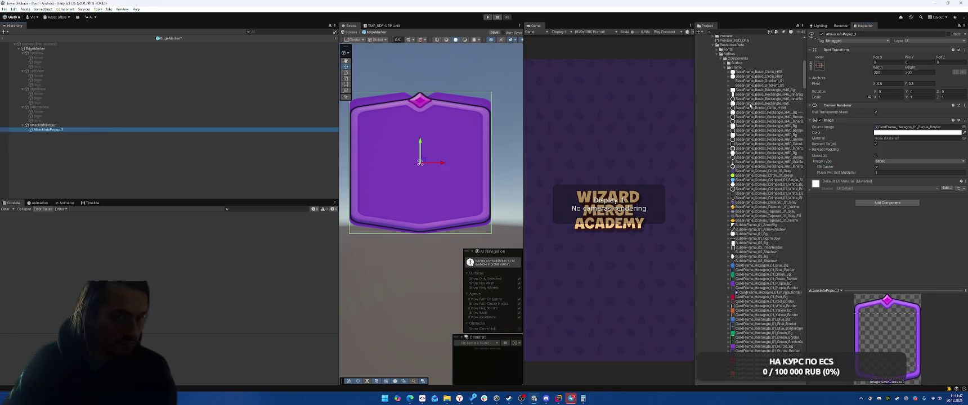
{"action": "left_click", "coordinate": [819, 66]}
{"action": "left_click", "coordinate": [880, 149]}
Set the border's Top and Bottom to negative values so it overhangs the popup.
{"action": "mouse_move", "coordinate": [908, 57]}
{"action": "left_mouse_down"}
{"action": "mouse_move", "coordinate": [786, 57]}
{"action": "mouse_move", "coordinate": [561, 106]}
{"action": "mouse_move", "coordinate": [658, 88]}
{"action": "left_mouse_up"}
{"action": "mouse_move", "coordinate": [911, 67]}
{"action": "left_mouse_down"}
{"action": "mouse_move", "coordinate": [633, 99]}
{"action": "mouse_move", "coordinate": [707, 93]}
{"action": "left_mouse_up"}
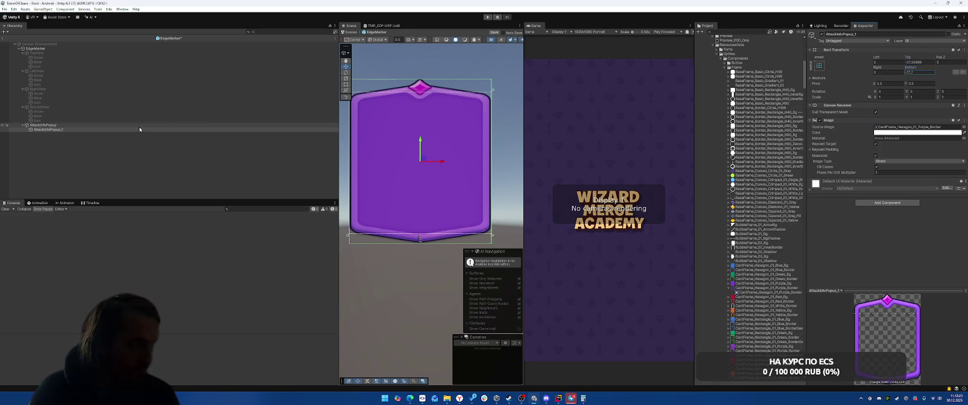
{"action": "left_click", "coordinate": [121, 125]}
{"action": "right_click", "coordinate": [120, 126]}
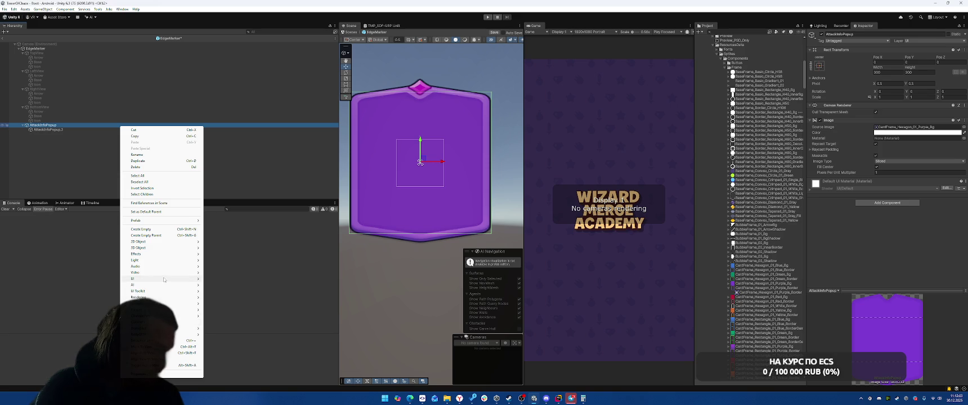
Add a stretch-anchored TextMeshPro text inside AttackInfoPopup, centred horizontally and vertically.
{"action": "mouse_move", "coordinate": [194, 278]}
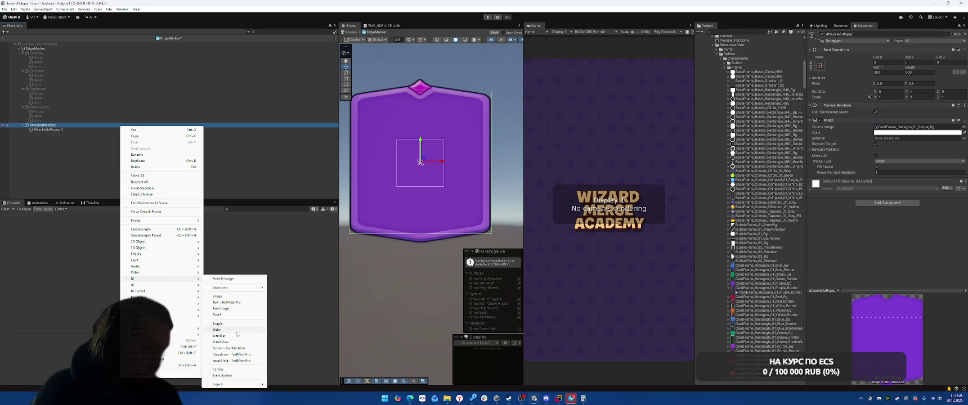
{"action": "left_click", "coordinate": [228, 302]}
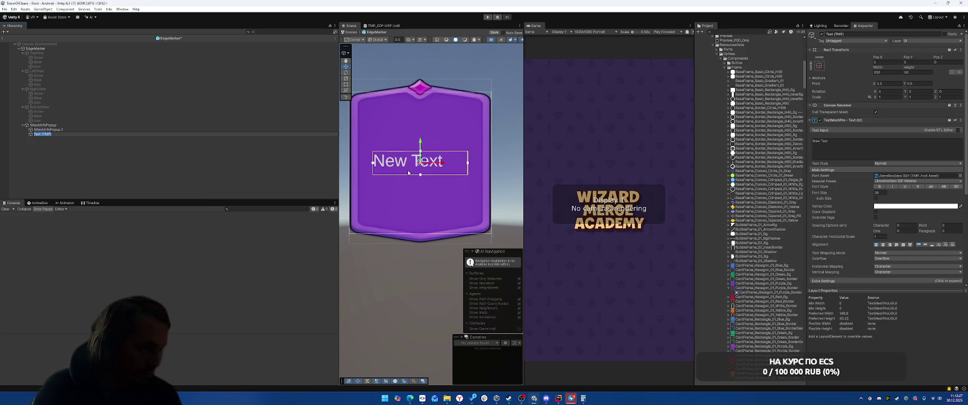
{"action": "left_click", "coordinate": [819, 65]}
{"action": "left_click", "coordinate": [879, 150], "text": "alt"}
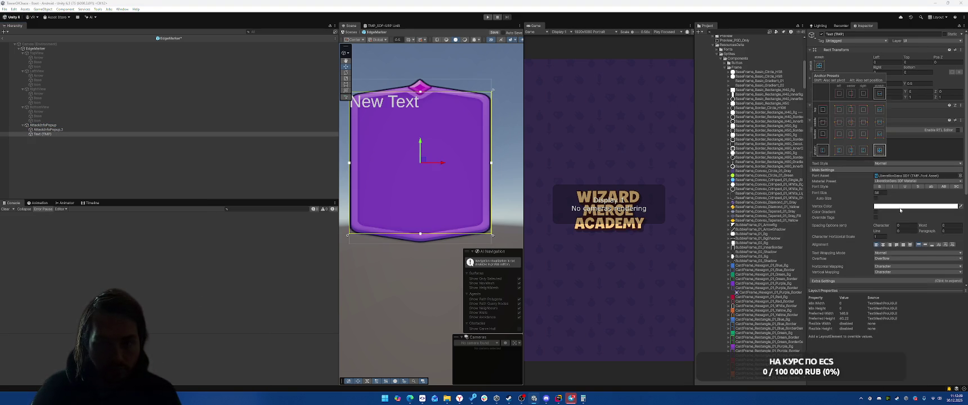
{"action": "left_click", "coordinate": [883, 245]}
{"action": "left_click", "coordinate": [926, 244]}
Enable Auto Size and give the text the purple-outlined font after briefly trying the red variant.
{"action": "scroll", "coordinate": [874, 149], "scroll_direction": "down", "scroll_amount": 2}
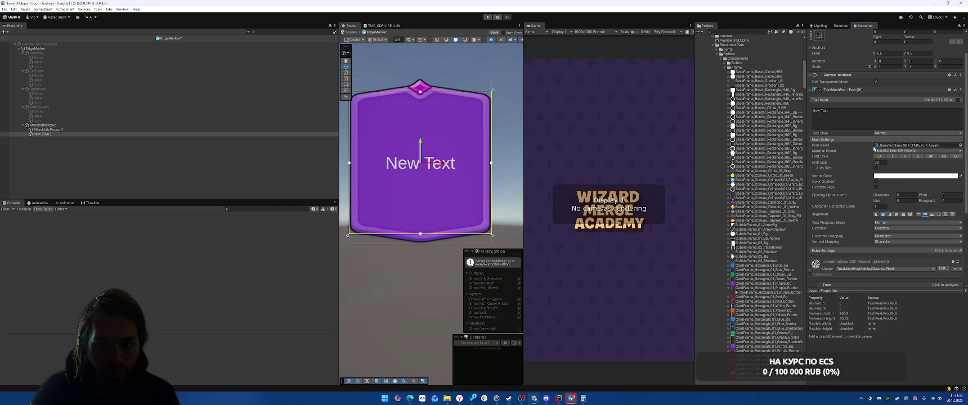
{"action": "left_click", "coordinate": [877, 168]}
{"action": "left_click", "coordinate": [961, 145]}
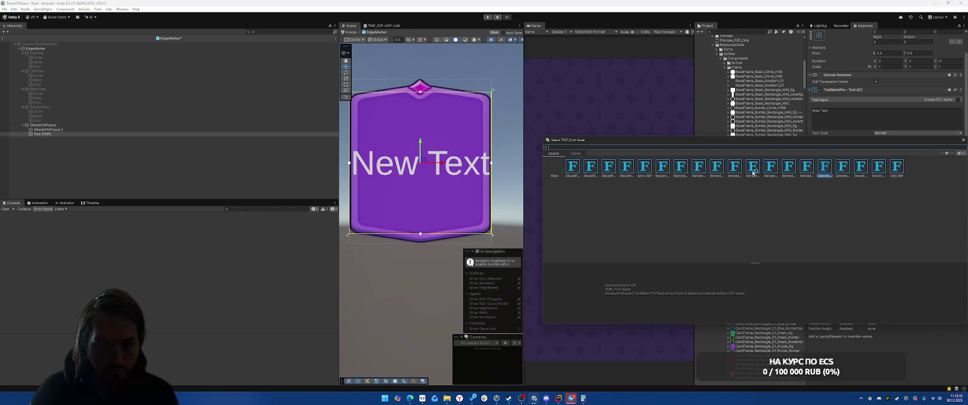
{"action": "left_click", "coordinate": [572, 167]}
{"action": "left_click", "coordinate": [609, 167]}
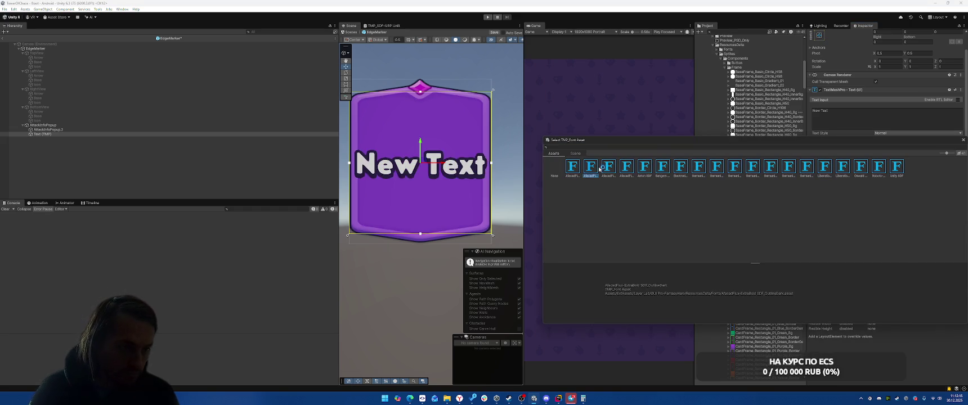
{"action": "left_click", "coordinate": [625, 167]}
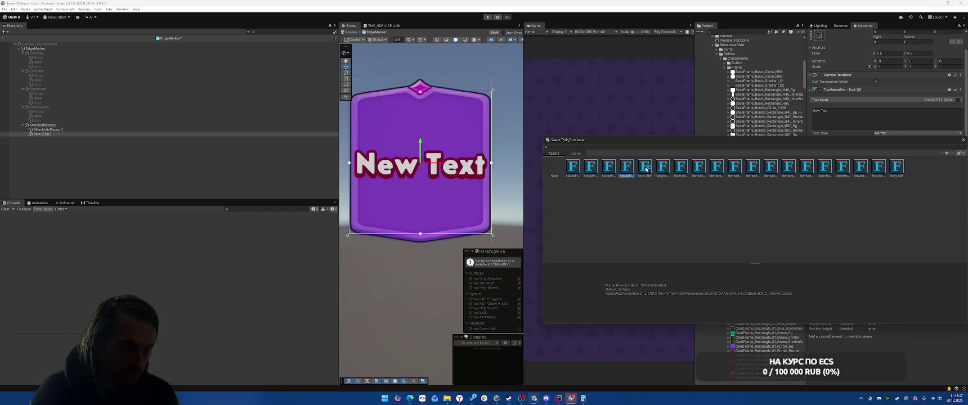
{"action": "left_click", "coordinate": [646, 167]}
{"action": "left_click", "coordinate": [627, 167]}
{"action": "left_click", "coordinate": [607, 167]}
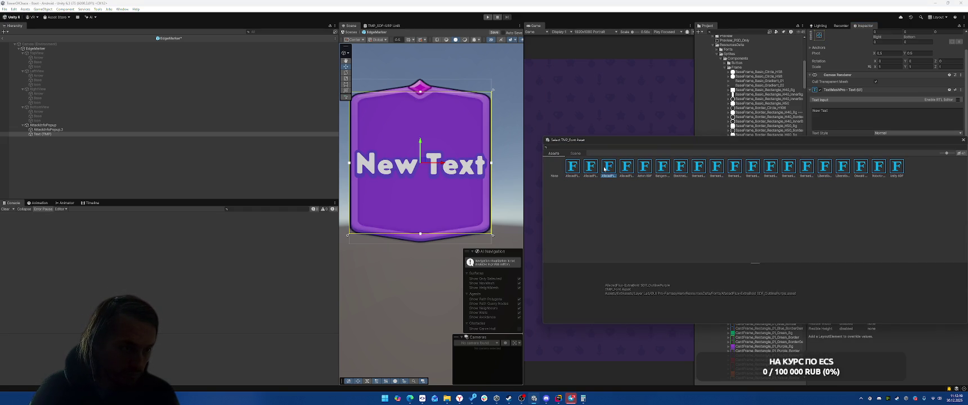
Replace the placeholder with 'Enemy will attack from this side'.
{"action": "left_click", "coordinate": [858, 115]}
{"action": "key", "text": "ctrl+a"}
{"action": "type", "text": "Ene"}
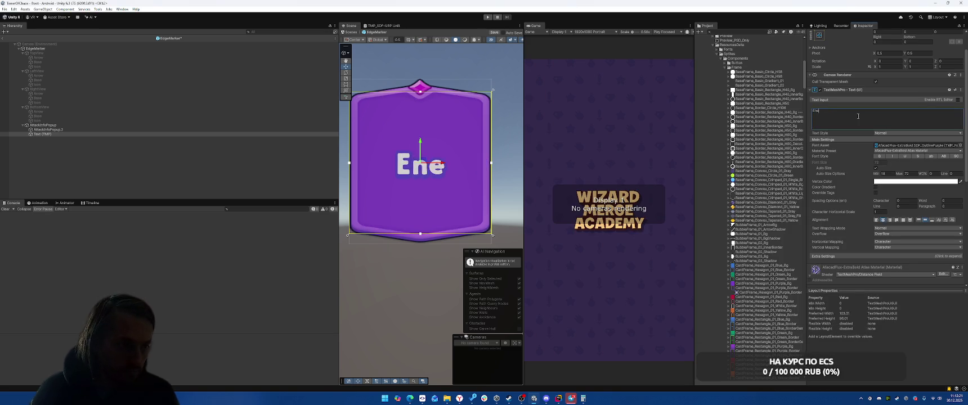
{"action": "type", "text": "my will atta"}
{"action": "key", "text": "BackSpace"}
{"action": "key", "text": "BackSpace"}
{"action": "type", "text": "a"}
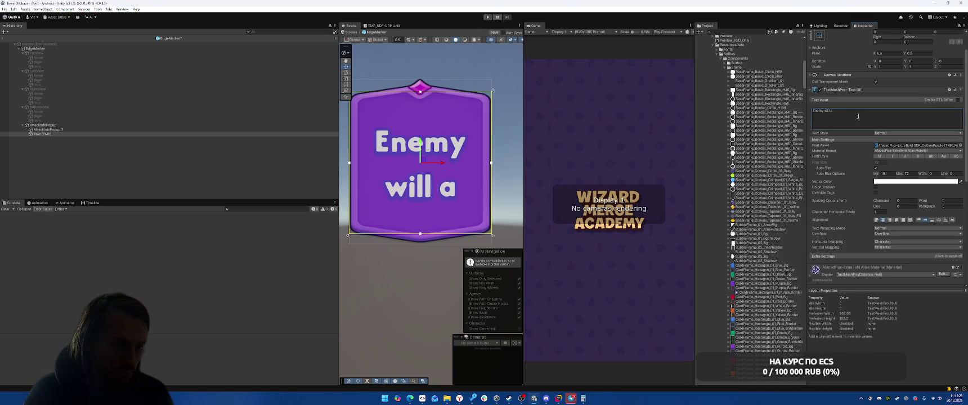
{"action": "type", "text": "ttack fro"}
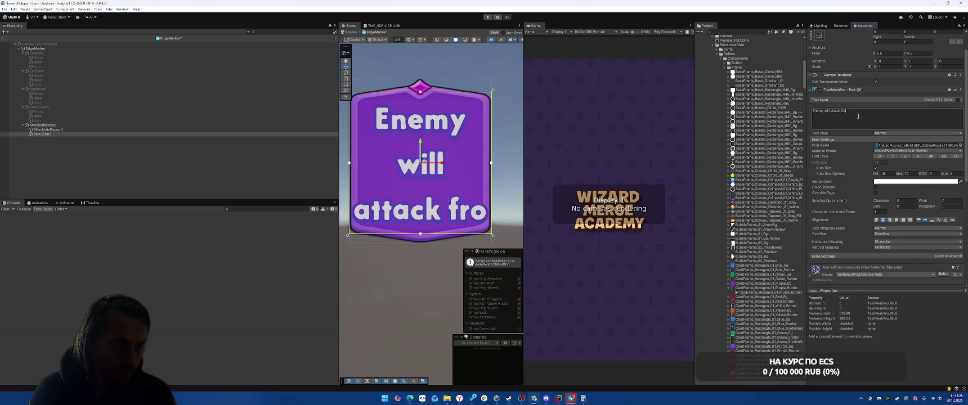
{"action": "type", "text": "m this side"}
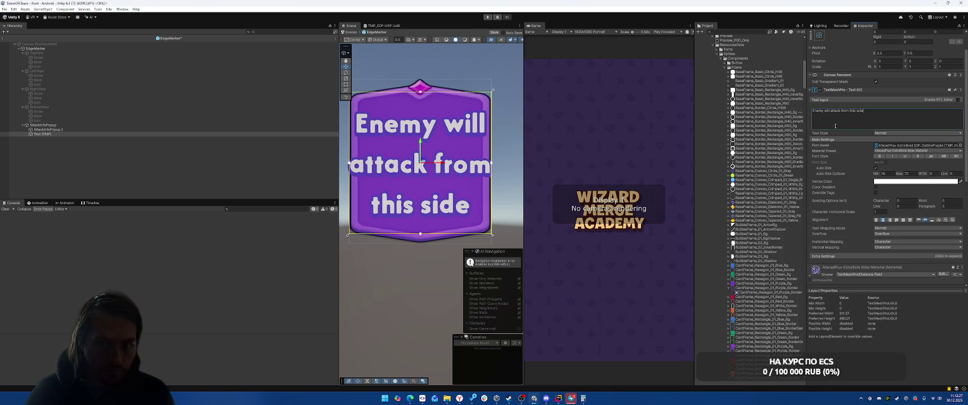
{"action": "left_click", "coordinate": [891, 174]}
Set the text's Left, Top, Right and Bottom insets to 30.
{"action": "scroll", "coordinate": [886, 82], "scroll_direction": "up", "scroll_amount": 2}
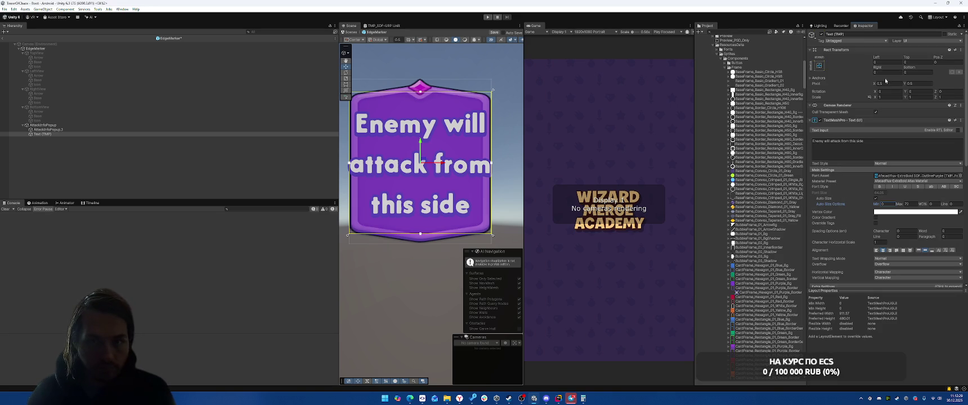
{"action": "type", "text": "30"}
{"action": "key", "text": "Tab"}
{"action": "type", "text": "30"}
{"action": "left_click", "coordinate": [896, 72]}
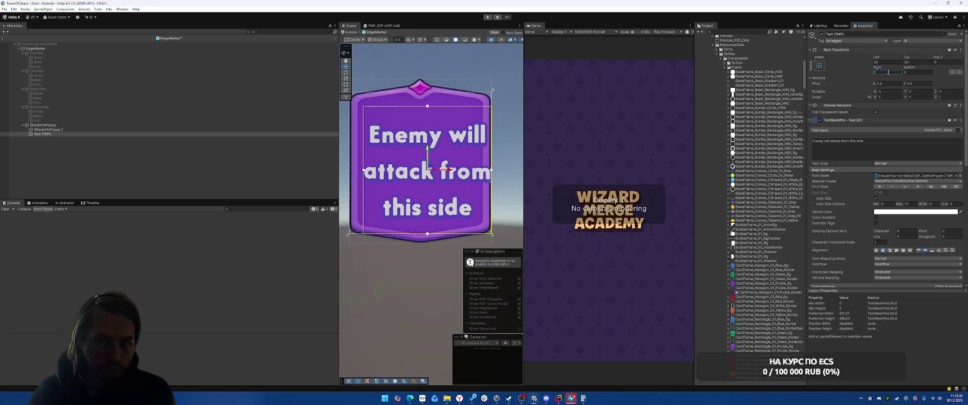
{"action": "type", "text": "30"}
{"action": "key", "text": "Tab"}
{"action": "type", "text": "30"}
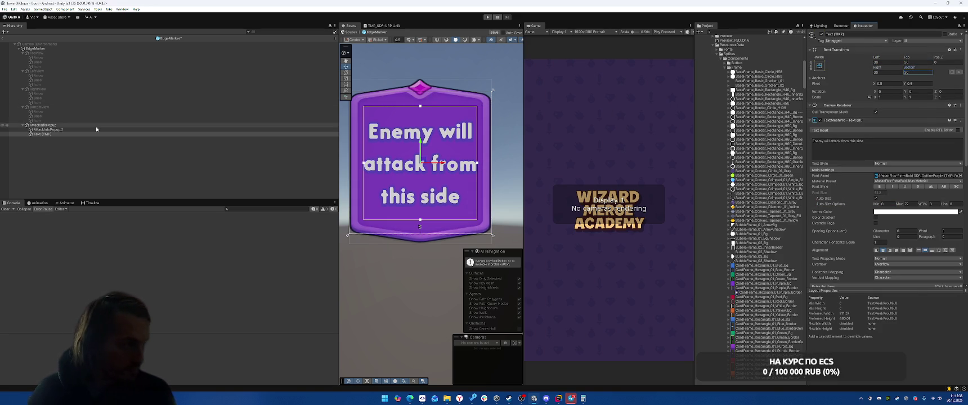
{"action": "left_click", "coordinate": [96, 125]}
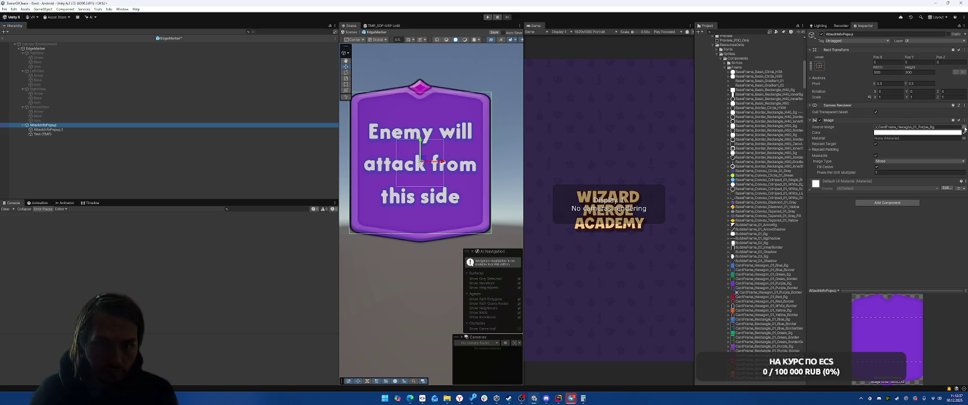
Set the popup background's Source Image to the Button_01_Main_L_Bg_Purple sprite.
{"action": "left_click", "coordinate": [965, 128]}
{"action": "type", "text": "ur"}
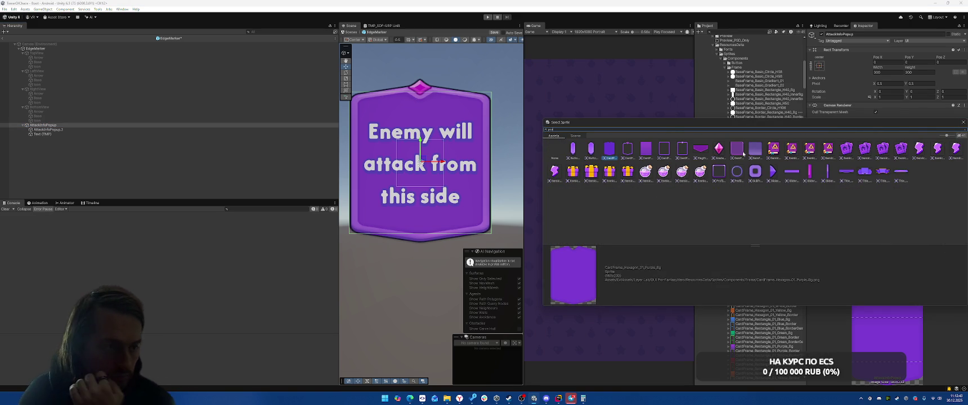
{"action": "left_click", "coordinate": [742, 150]}
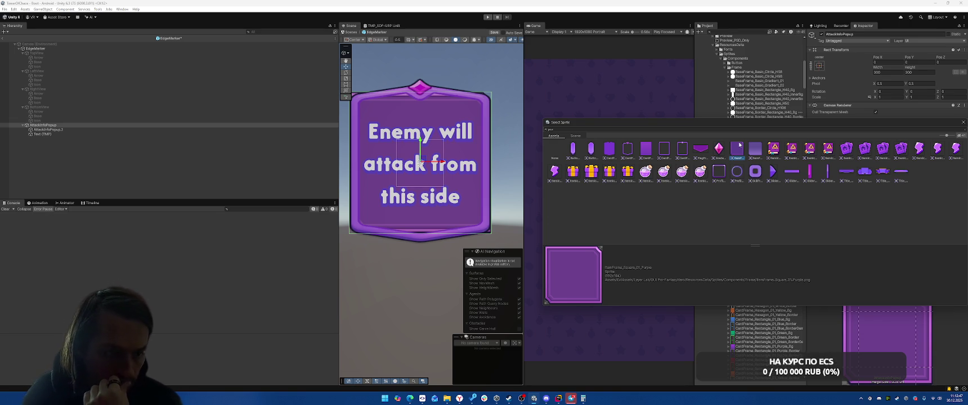
{"action": "left_click", "coordinate": [590, 154]}
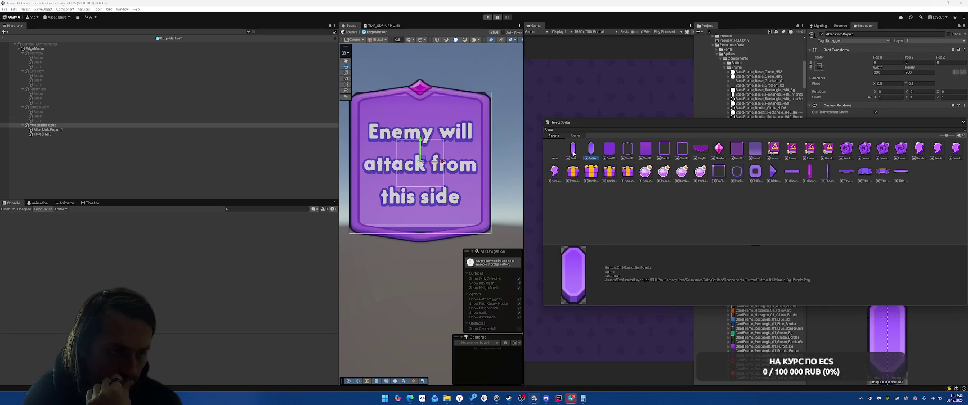
{"action": "left_click", "coordinate": [573, 151]}
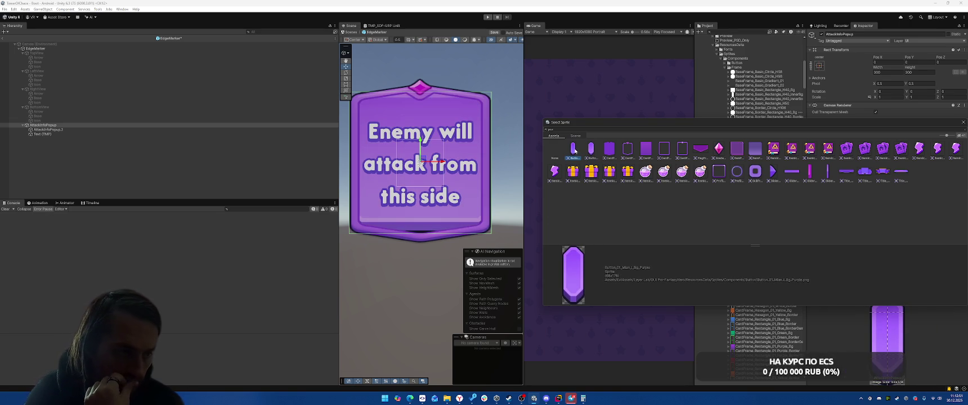
{"action": "double_click", "coordinate": [574, 151]}
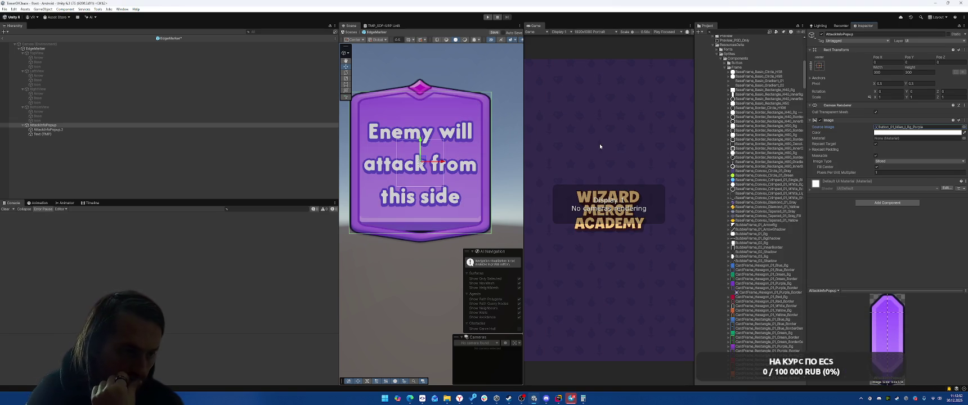
{"action": "left_click", "coordinate": [107, 130]}
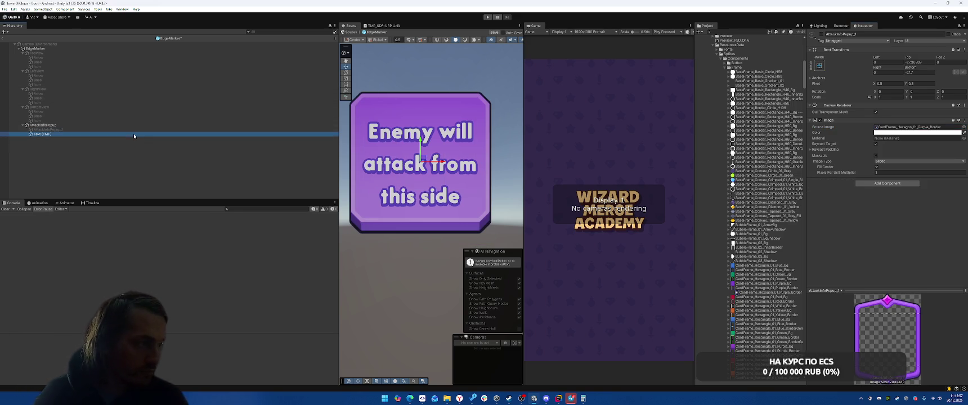
Reduce the popup text's top inset to 15.
{"action": "left_click", "coordinate": [132, 133]}
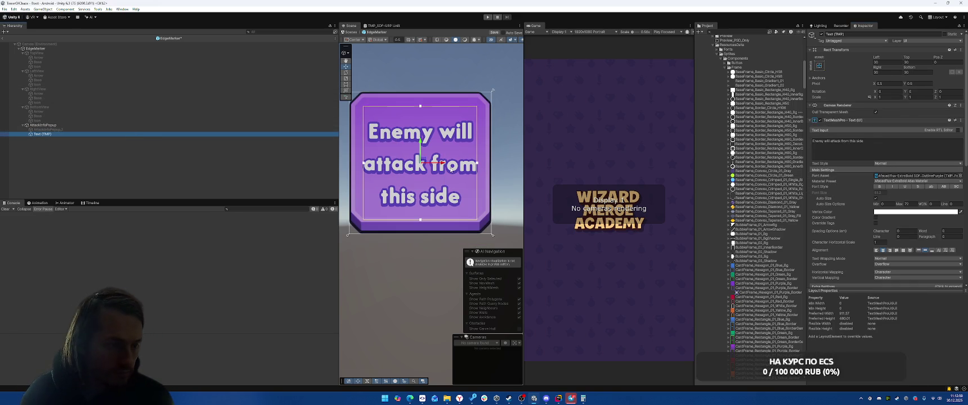
{"action": "left_click_drag", "start_coordinate": [907, 58], "coordinate": [758, 62]}
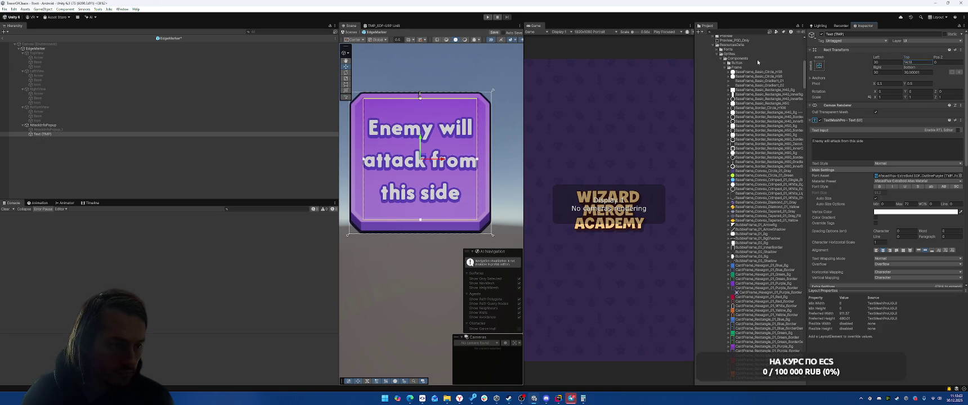
{"action": "type", "text": "15"}
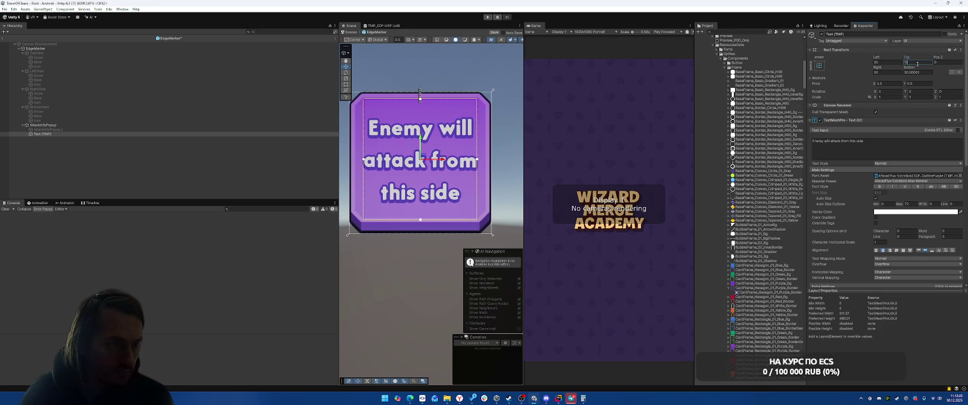
Change the text's Font Asset to SDF_OutlineDark, briefly trying SDF_OutlineRed first.
{"action": "left_click", "coordinate": [935, 176]}
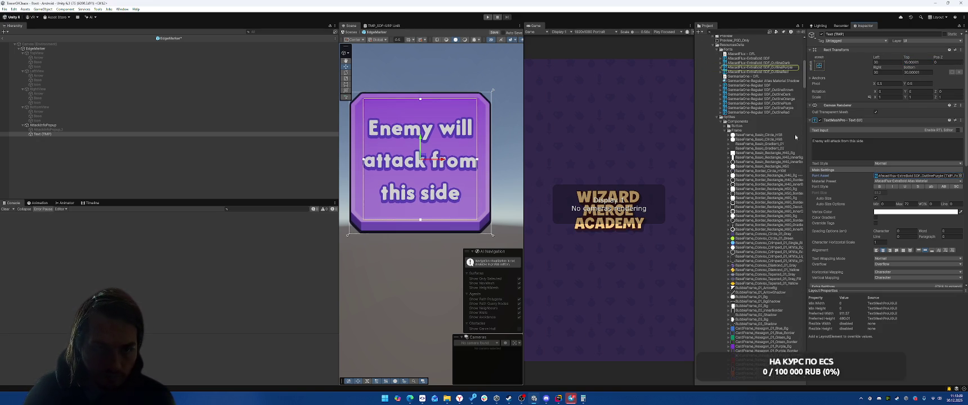
{"action": "left_click_drag", "start_coordinate": [762, 106], "coordinate": [908, 174]}
{"action": "left_click_drag", "start_coordinate": [748, 97], "coordinate": [902, 176]}
{"action": "left_click", "coordinate": [501, 154]}
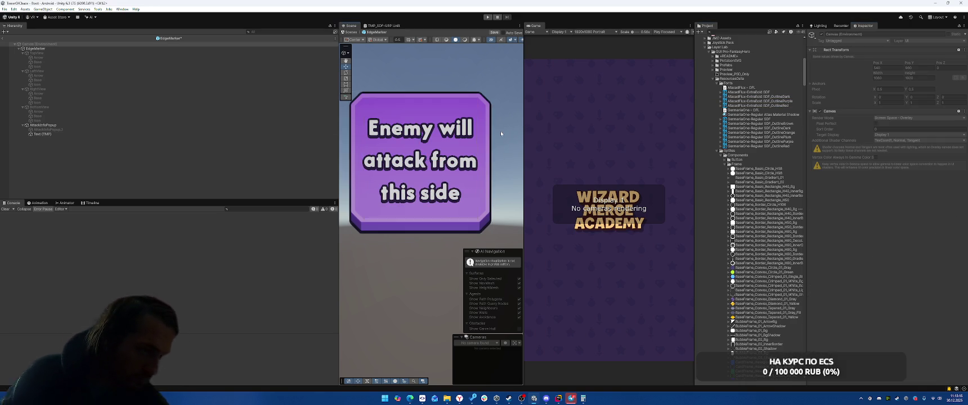
Delete the leftover AttackInfoPopup_1 border object.
{"action": "scroll", "coordinate": [498, 143], "scroll_direction": "down", "scroll_amount": 3}
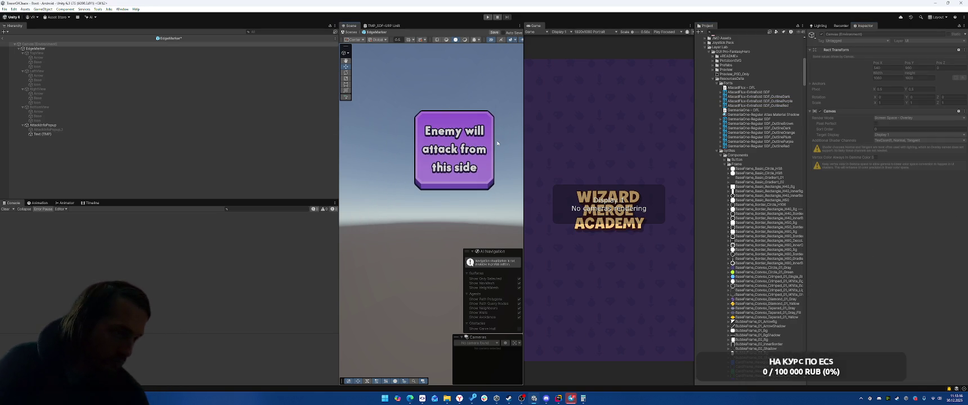
{"action": "left_click", "coordinate": [80, 125]}
{"action": "left_click", "coordinate": [80, 129]}
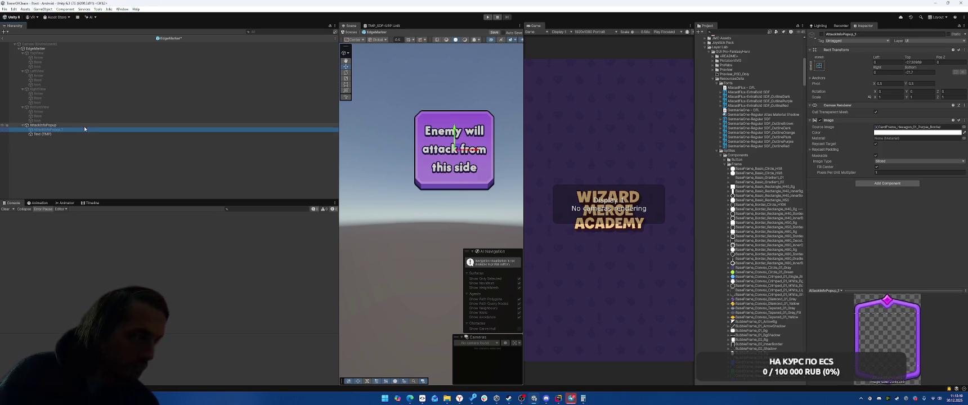
{"action": "key", "text": "Delete"}
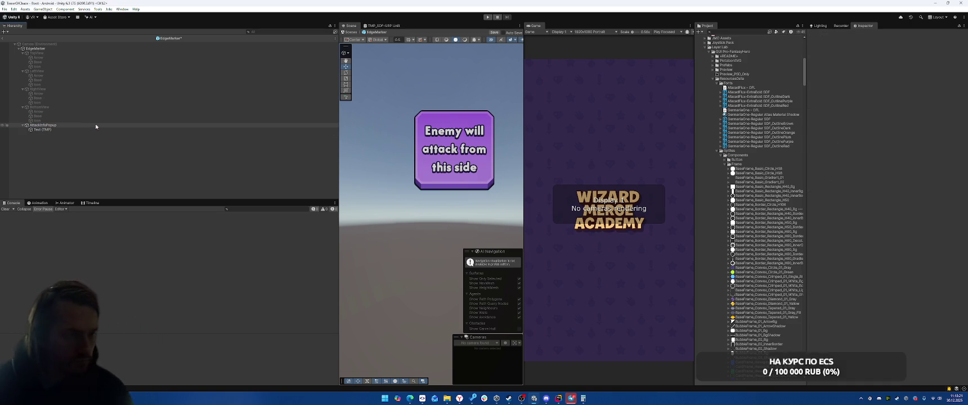
Add the Close On Any Click script component to AttackInfoPopup.
{"action": "left_click", "coordinate": [85, 125]}
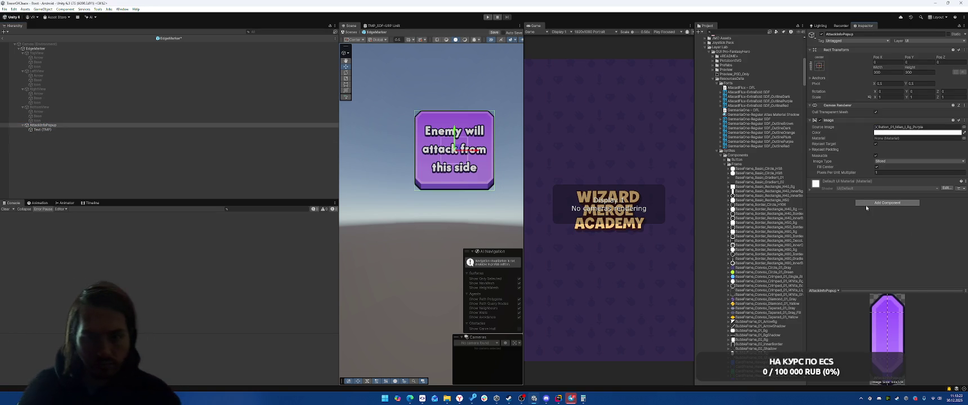
{"action": "left_click", "coordinate": [888, 203]}
{"action": "type", "text": "close"}
{"action": "key", "text": "Return"}
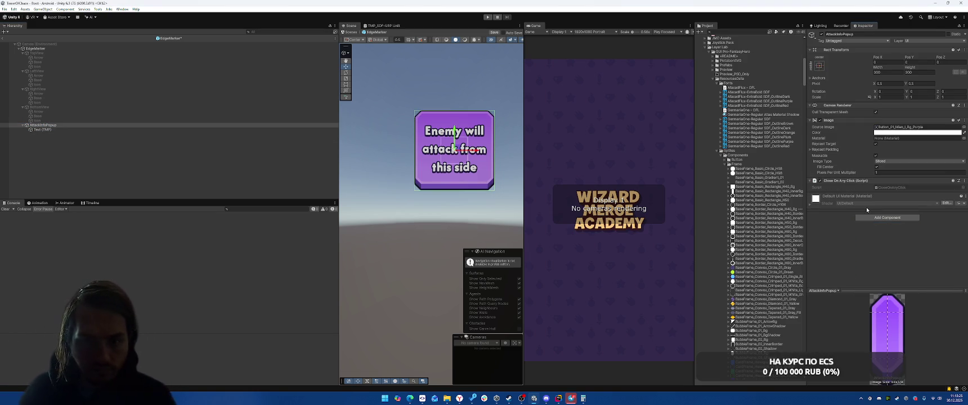
{"action": "key", "text": "alt+shift+a"}
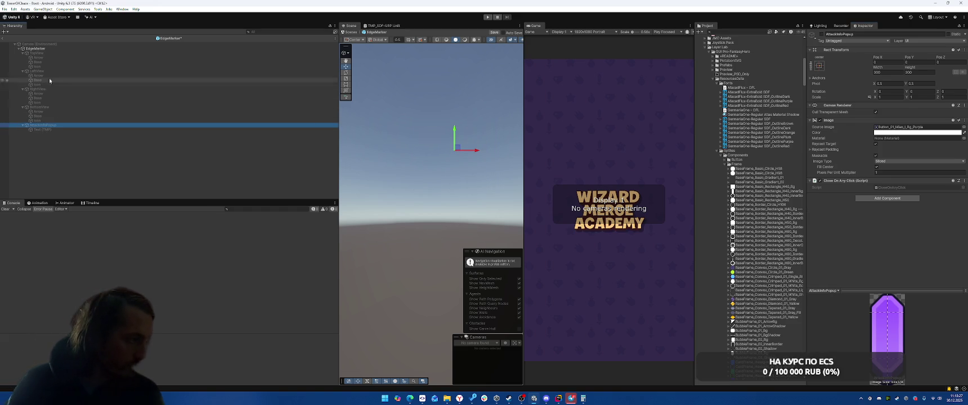
{"action": "left_click", "coordinate": [56, 49]}
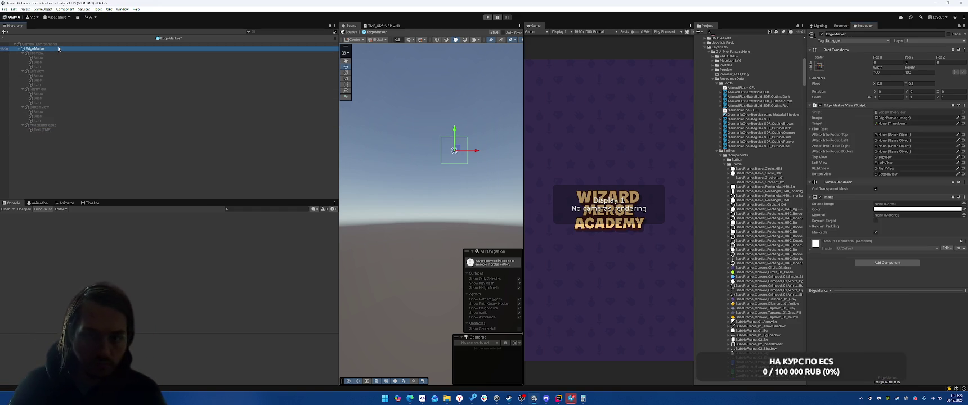
{"action": "left_click", "coordinate": [61, 125]}
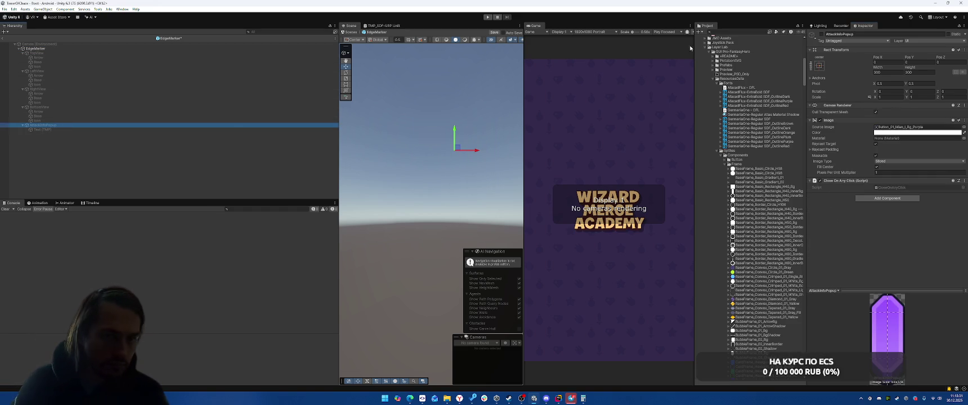
{"action": "key", "text": "alt+shift+a"}
Save AttackInfoPopup as a prefab in the Windows folder and delete the scene instance.
{"action": "scroll", "coordinate": [723, 140], "scroll_direction": "up", "scroll_amount": 5}
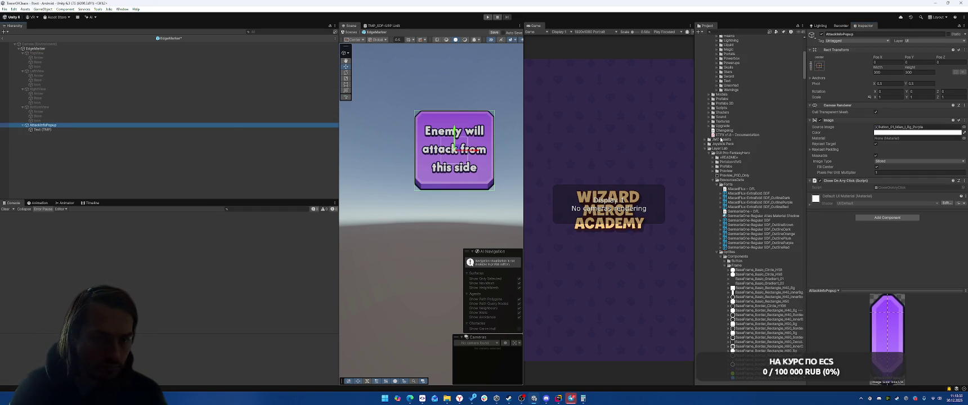
{"action": "left_click", "coordinate": [707, 149]}
{"action": "scroll", "coordinate": [739, 154], "scroll_direction": "up", "scroll_amount": 8}
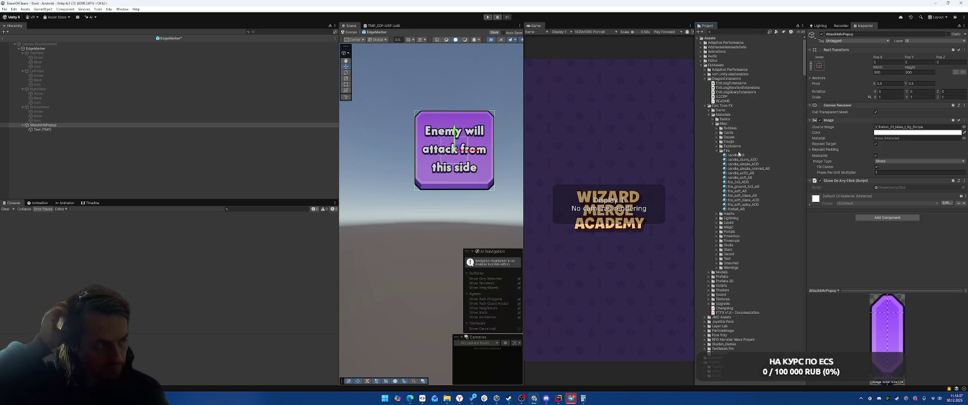
{"action": "left_click", "coordinate": [170, 38]}
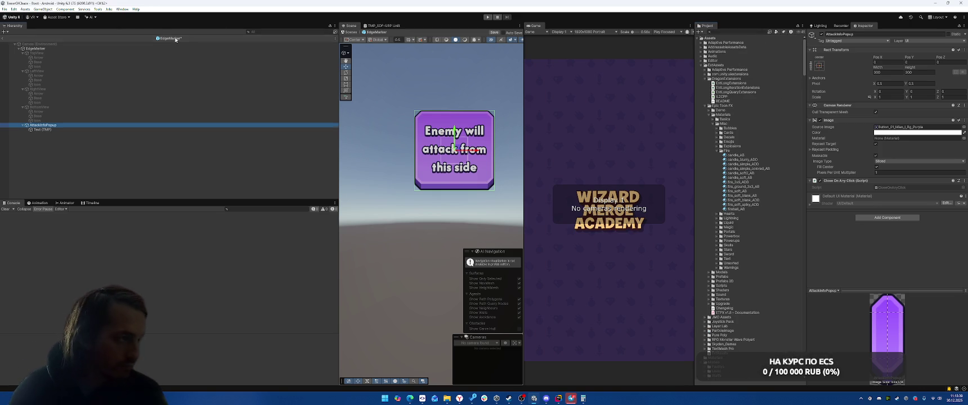
{"action": "left_click", "coordinate": [715, 270]}
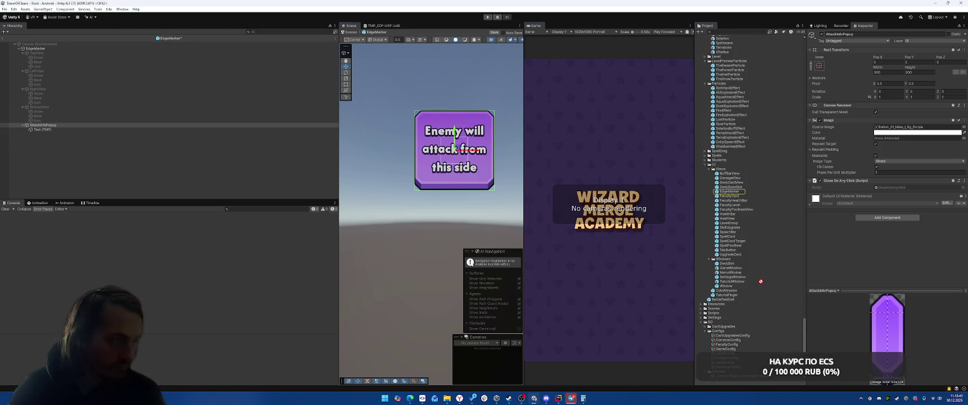
{"action": "left_click_drag", "start_coordinate": [744, 291], "coordinate": [743, 289]}
{"action": "left_click", "coordinate": [85, 125]}
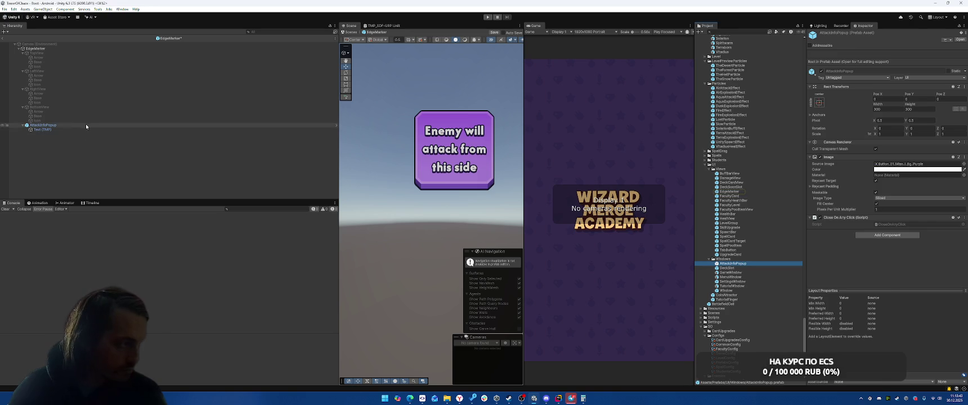
{"action": "key", "text": "Delete"}
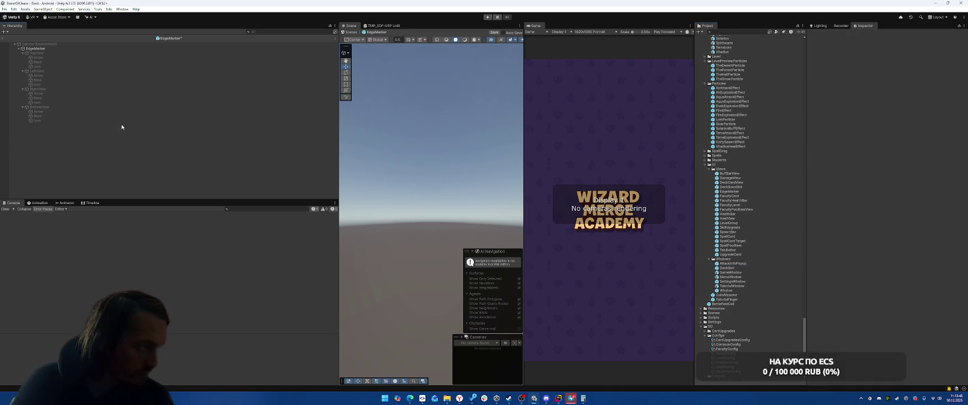
Place an AttackInfoPopup instance under BottomView, positioned above the bottom marker.
{"action": "left_click", "coordinate": [87, 107]}
{"action": "key", "text": "alt+shift+a"}
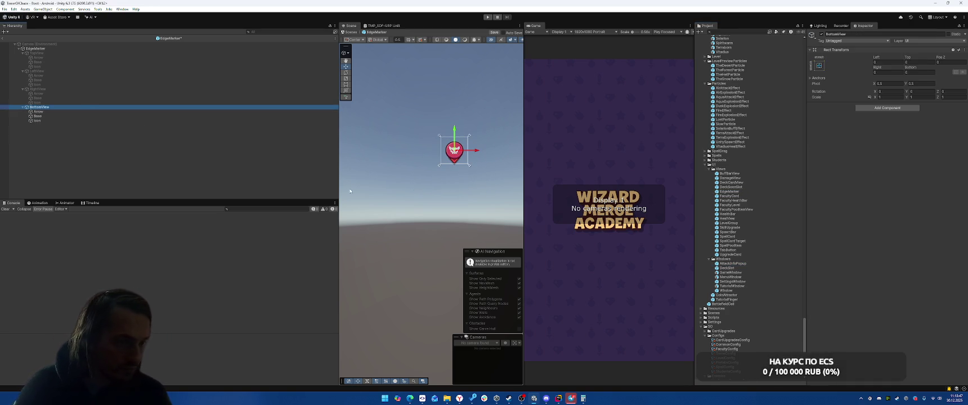
{"action": "mouse_move", "coordinate": [746, 265]}
{"action": "left_mouse_down"}
{"action": "mouse_move", "coordinate": [450, 169]}
{"action": "mouse_move", "coordinate": [142, 125]}
{"action": "mouse_move", "coordinate": [152, 123]}
{"action": "left_mouse_up"}
{"action": "left_click_drag", "start_coordinate": [435, 212], "coordinate": [461, 92]}
{"action": "left_click_drag", "start_coordinate": [459, 93], "coordinate": [459, 91]}
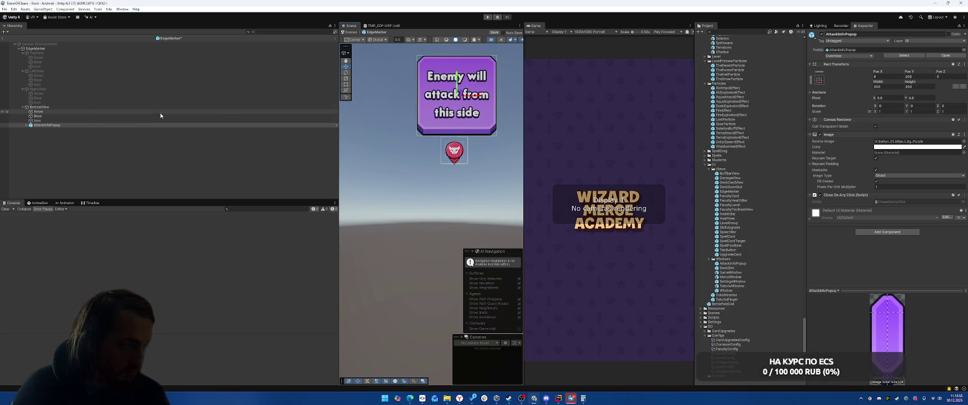
{"action": "left_click", "coordinate": [100, 106]}
{"action": "key", "text": "alt+shift+a"}
Place an AttackInfoPopup instance under RightView, positioned left of the right marker.
{"action": "left_click", "coordinate": [90, 89]}
{"action": "key", "text": "alt+shift+a"}
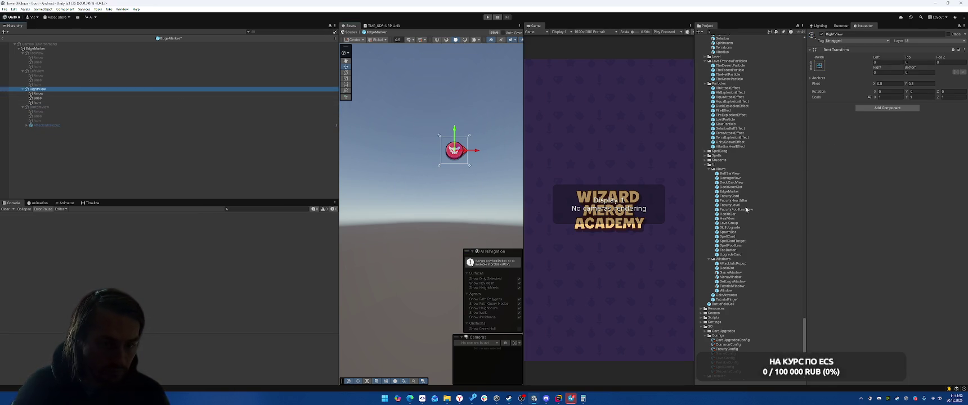
{"action": "mouse_move", "coordinate": [739, 264]}
{"action": "left_mouse_down"}
{"action": "mouse_move", "coordinate": [143, 84]}
{"action": "mouse_move", "coordinate": [62, 79]}
{"action": "mouse_move", "coordinate": [59, 107]}
{"action": "left_mouse_up"}
{"action": "mouse_move", "coordinate": [433, 214]}
{"action": "left_mouse_down"}
{"action": "mouse_move", "coordinate": [401, 169]}
{"action": "mouse_move", "coordinate": [402, 146]}
{"action": "left_mouse_up"}
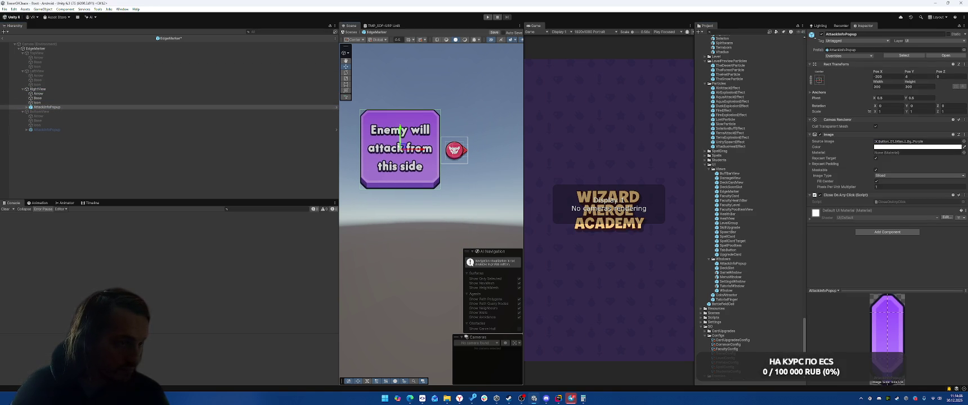
{"action": "left_click", "coordinate": [121, 89]}
{"action": "key", "text": "alt+shift+a"}
Place an AttackInfoPopup instance under LeftView, positioned right of the left marker.
{"action": "left_click", "coordinate": [105, 71]}
{"action": "key", "text": "alt+shift+a"}
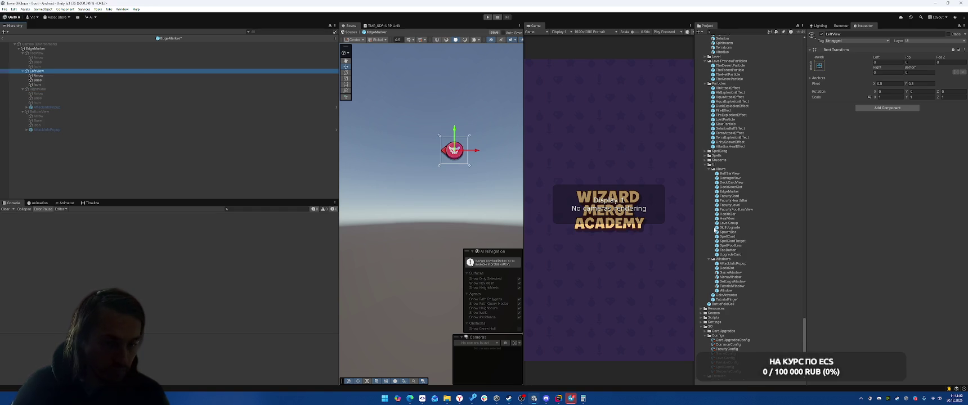
{"action": "mouse_move", "coordinate": [739, 266]}
{"action": "left_mouse_down"}
{"action": "mouse_move", "coordinate": [164, 80]}
{"action": "mouse_move", "coordinate": [151, 86]}
{"action": "left_mouse_up"}
{"action": "mouse_move", "coordinate": [436, 215]}
{"action": "left_mouse_down"}
{"action": "mouse_move", "coordinate": [512, 163]}
{"action": "mouse_move", "coordinate": [509, 148]}
{"action": "left_mouse_up"}
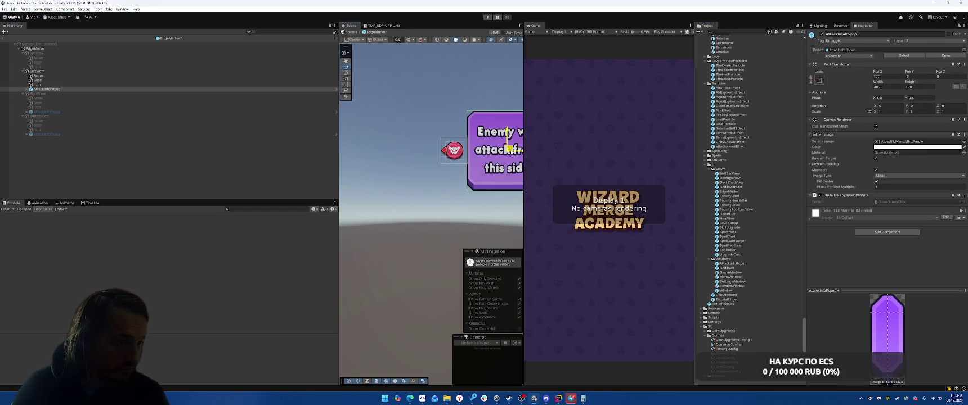
{"action": "left_click", "coordinate": [133, 71]}
Place an AttackInfoPopup instance under TopView below its marker, then review each side's popup.
{"action": "left_click", "coordinate": [107, 53]}
{"action": "left_click", "coordinate": [822, 35]}
{"action": "mouse_move", "coordinate": [731, 277]}
{"action": "left_mouse_down"}
{"action": "mouse_move", "coordinate": [141, 54]}
{"action": "mouse_move", "coordinate": [130, 88]}
{"action": "mouse_move", "coordinate": [123, 71]}
{"action": "left_mouse_up"}
{"action": "left_click_drag", "start_coordinate": [440, 215], "coordinate": [460, 201]}
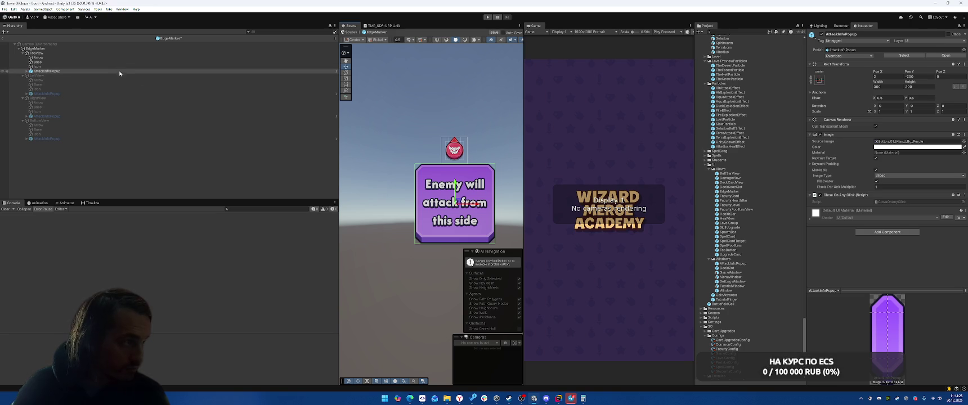
{"action": "left_click", "coordinate": [93, 54]}
{"action": "left_click", "coordinate": [80, 93]}
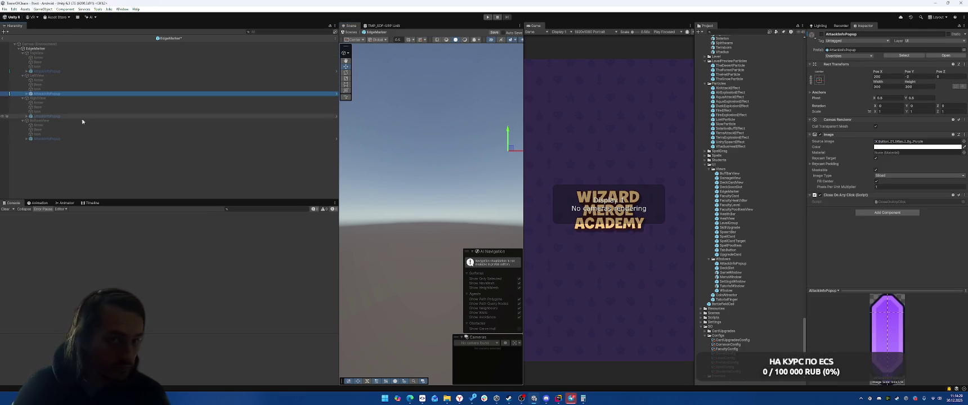
{"action": "left_click", "coordinate": [69, 116]}
{"action": "left_click", "coordinate": [64, 138]}
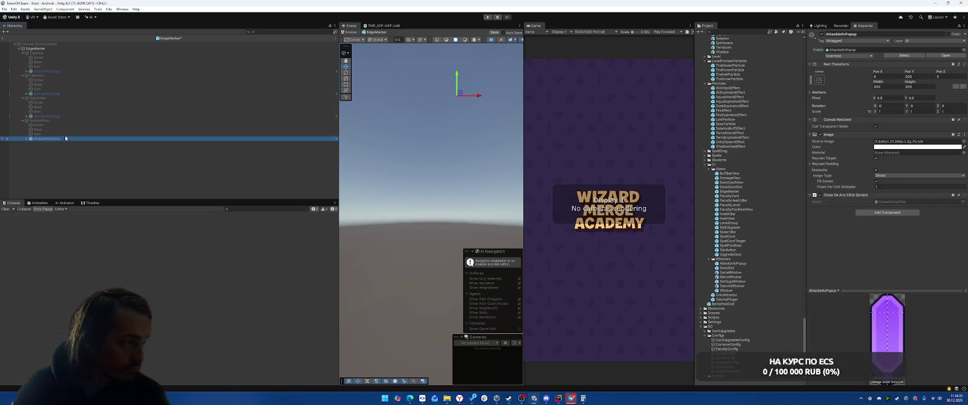
{"action": "left_click", "coordinate": [54, 49]}
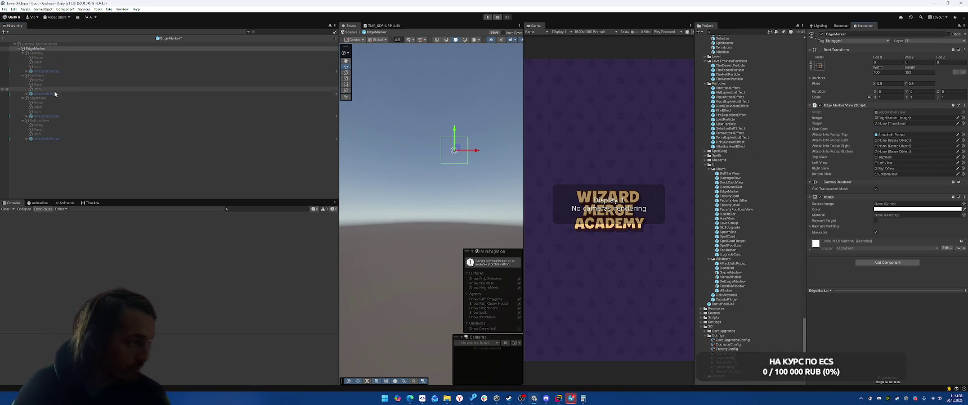
Assign the left, right and bottom popups to EdgeMarker View's Attack Info Popup fields.
{"action": "mouse_move", "coordinate": [50, 94]}
{"action": "left_mouse_down"}
{"action": "mouse_move", "coordinate": [893, 163]}
{"action": "mouse_move", "coordinate": [893, 144]}
{"action": "left_mouse_up"}
{"action": "mouse_move", "coordinate": [48, 116]}
{"action": "left_mouse_down"}
{"action": "mouse_move", "coordinate": [243, 135]}
{"action": "mouse_move", "coordinate": [892, 159]}
{"action": "mouse_move", "coordinate": [893, 145]}
{"action": "left_mouse_up"}
{"action": "left_click_drag", "start_coordinate": [48, 139], "coordinate": [895, 151]}
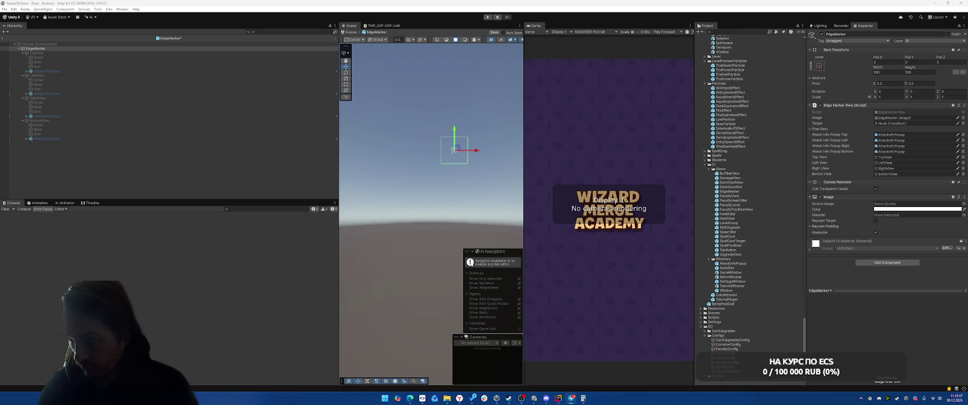
{"action": "key", "text": "alt+Tab"}
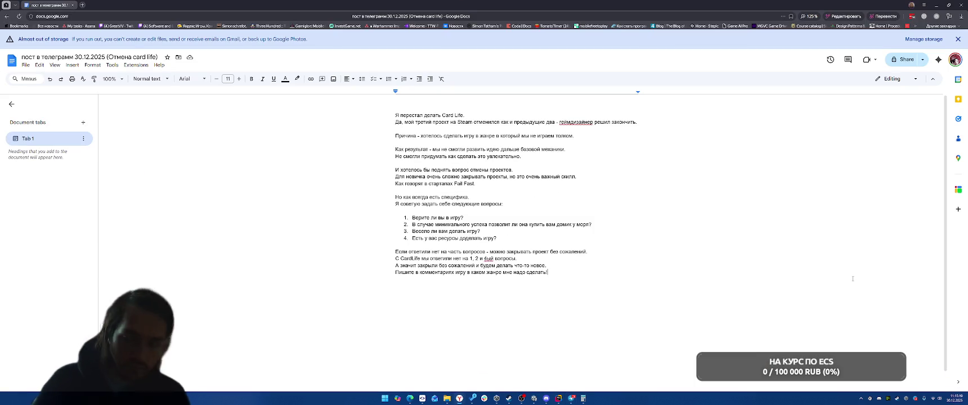